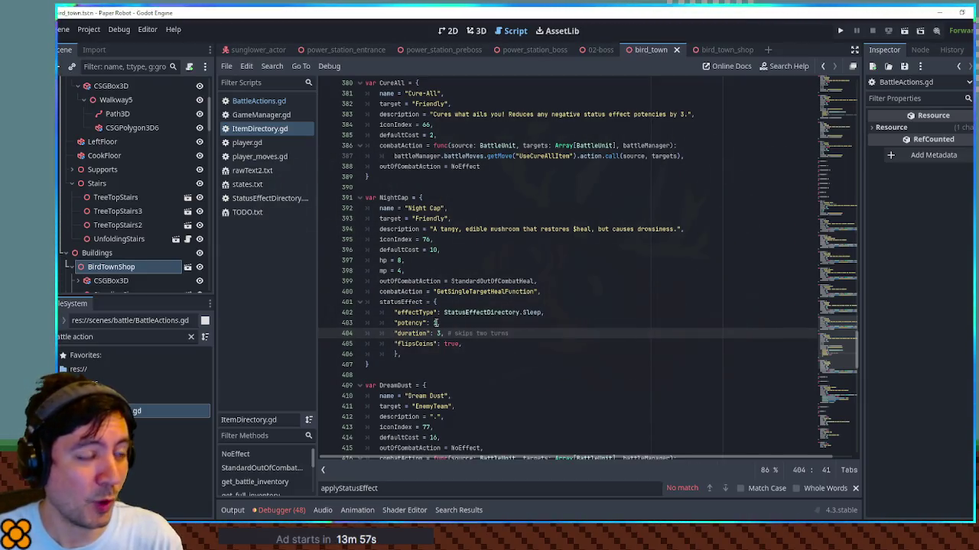
Look over the Night Cap statusEffect block in ItemDirectory.gd
{"action": "left_click", "coordinate": [438, 323]}
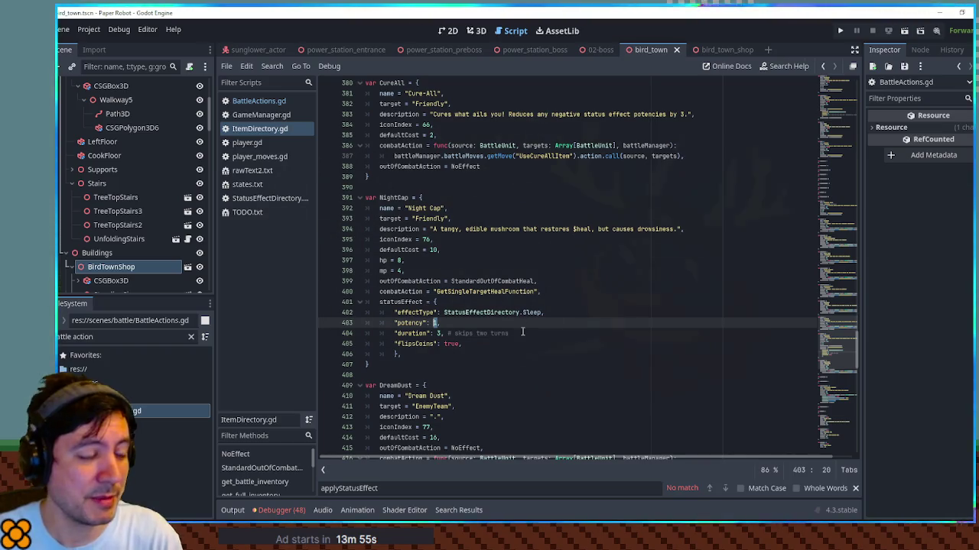
{"action": "type", "text": "2"}
{"action": "key", "text": "Up"}
{"action": "key", "text": "Up"}
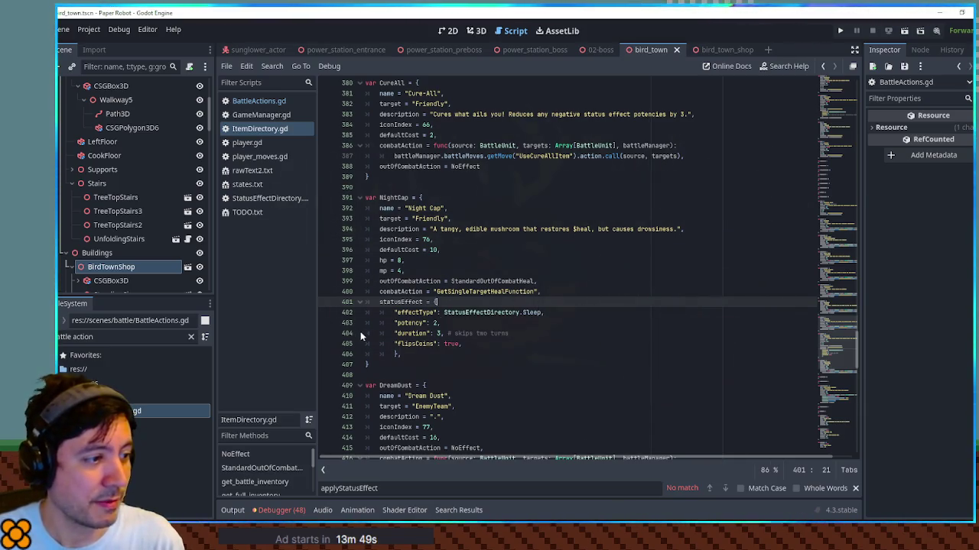
{"action": "left_click", "coordinate": [494, 348]}
{"action": "key", "text": "Up"}
{"action": "key", "text": "Up"}
{"action": "key", "text": "Up"}
{"action": "key", "text": "End"}
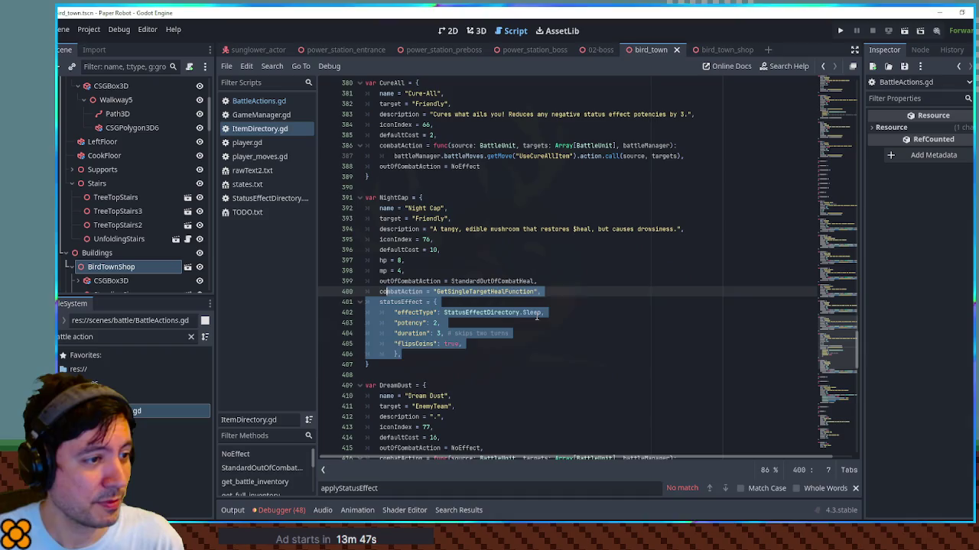
{"action": "left_click_drag", "start_coordinate": [442, 358], "coordinate": [365, 308]}
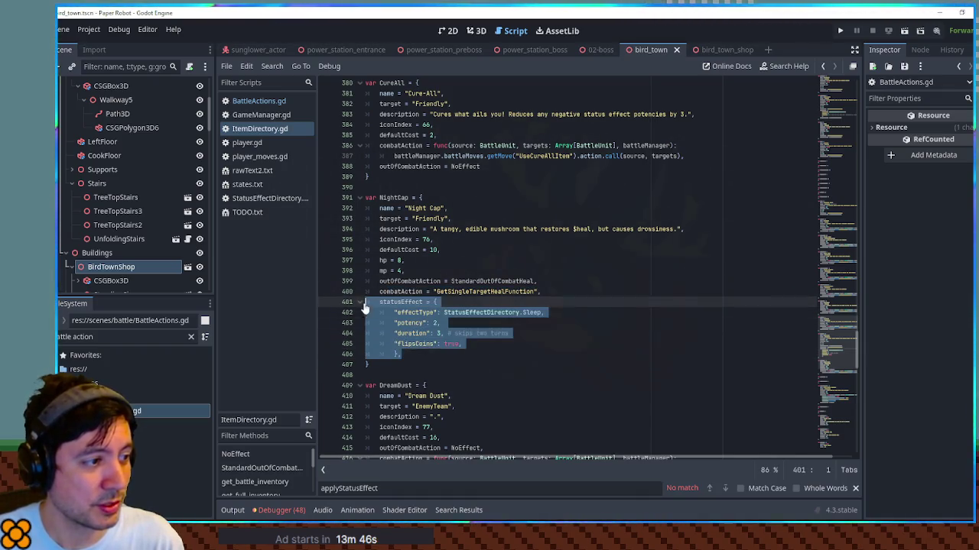
{"action": "left_click", "coordinate": [467, 306]}
{"action": "scroll", "coordinate": [597, 285], "scroll_direction": "down", "scroll_amount": 4}
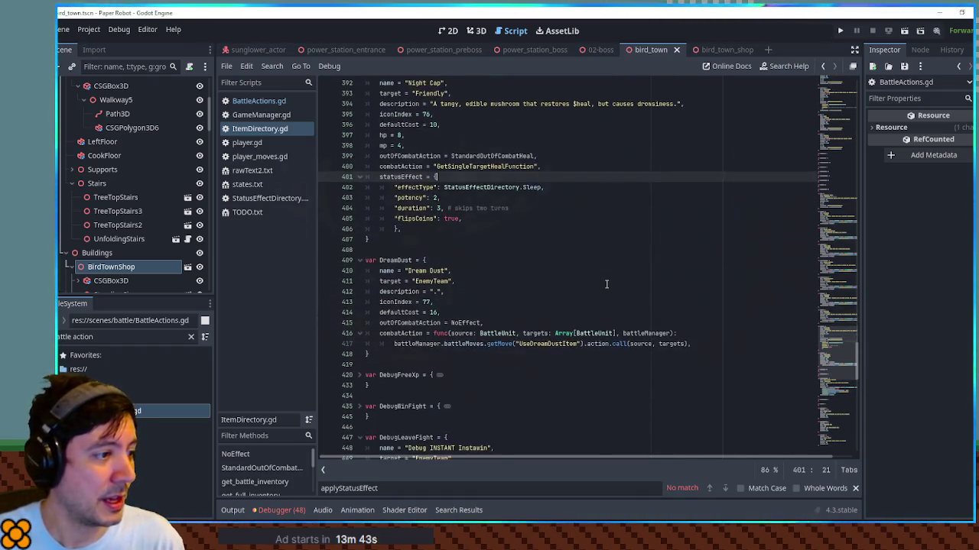
{"action": "scroll", "coordinate": [604, 284], "scroll_direction": "up", "scroll_amount": 1}
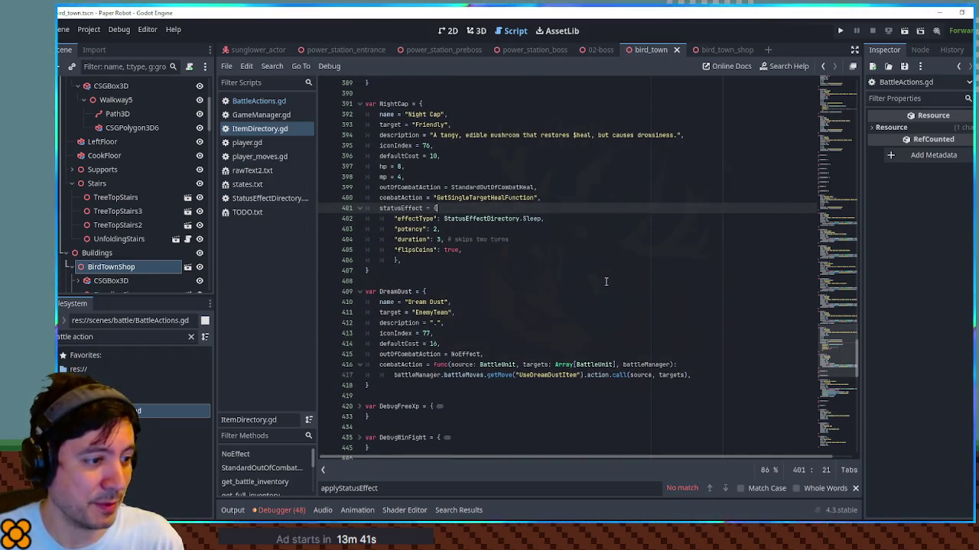
Close player.gd, player_moves.gd, rawText2.txt, states.txt, StatusEffectDirectory.gd, BattleActions.gd and GameManager.gd
{"action": "middle_click", "coordinate": [258, 146]}
{"action": "middle_click", "coordinate": [259, 146]}
{"action": "middle_click", "coordinate": [259, 146]}
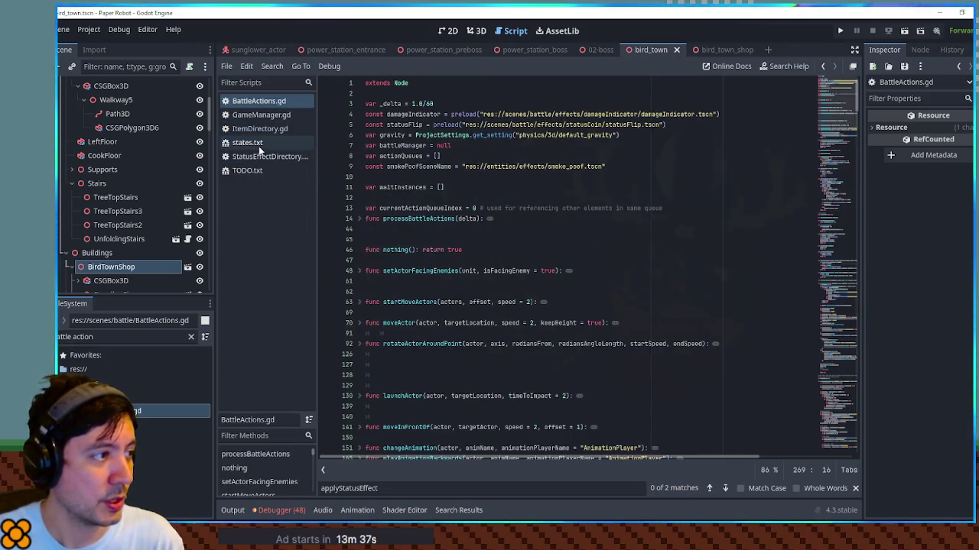
{"action": "middle_click", "coordinate": [258, 146]}
{"action": "middle_click", "coordinate": [258, 146]}
{"action": "middle_click", "coordinate": [268, 104]}
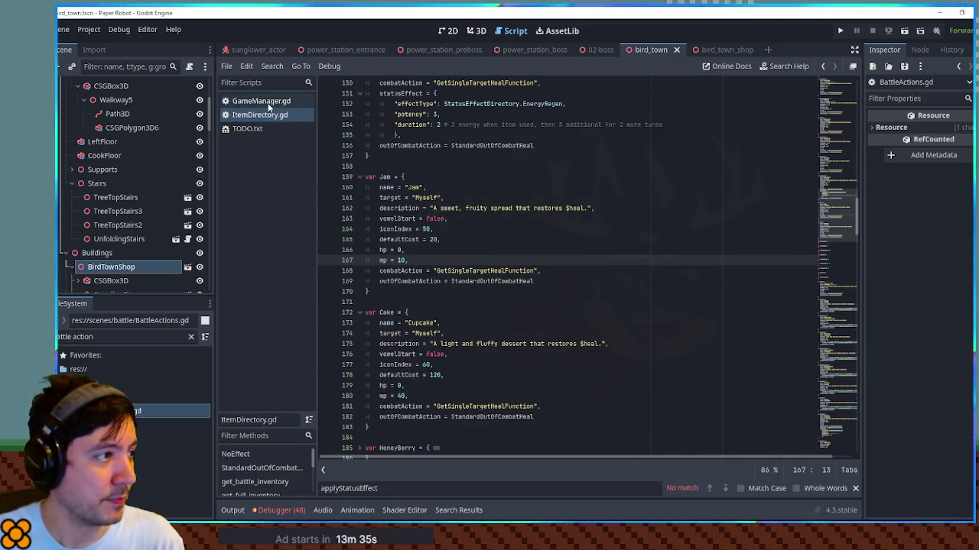
{"action": "middle_click", "coordinate": [268, 105]}
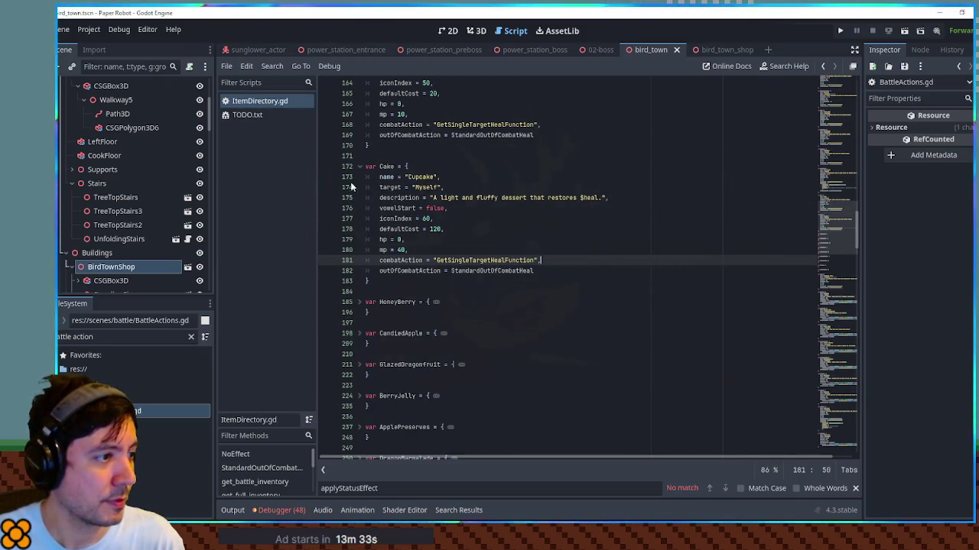
Start a text search in ItemDirectory.gd from the Cupcake description
{"action": "scroll", "coordinate": [470, 235], "scroll_direction": "up", "scroll_amount": 1}
{"action": "left_click", "coordinate": [704, 230]}
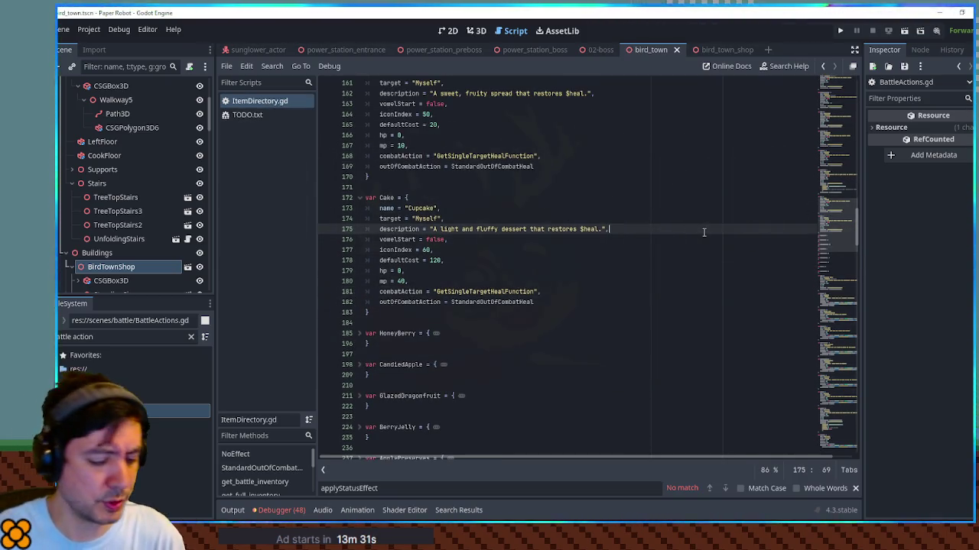
{"action": "key", "text": "ctrl+f"}
Find DefenseScrubber's move name, UseDefenseScrubberItem, and locate its definition in item_moves.gd
{"action": "type", "text": "defense"}
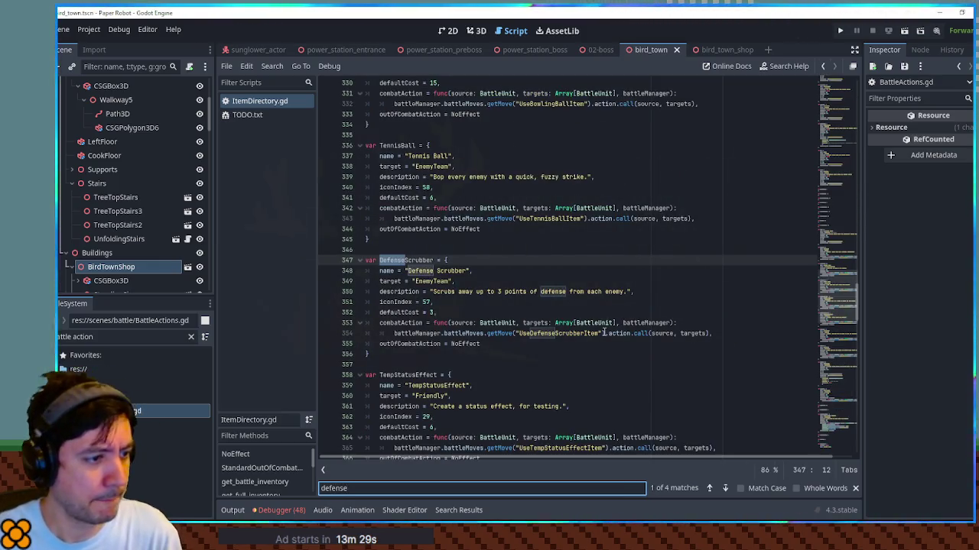
{"action": "double_click", "coordinate": [558, 334]}
{"action": "key", "text": "ctrl+c"}
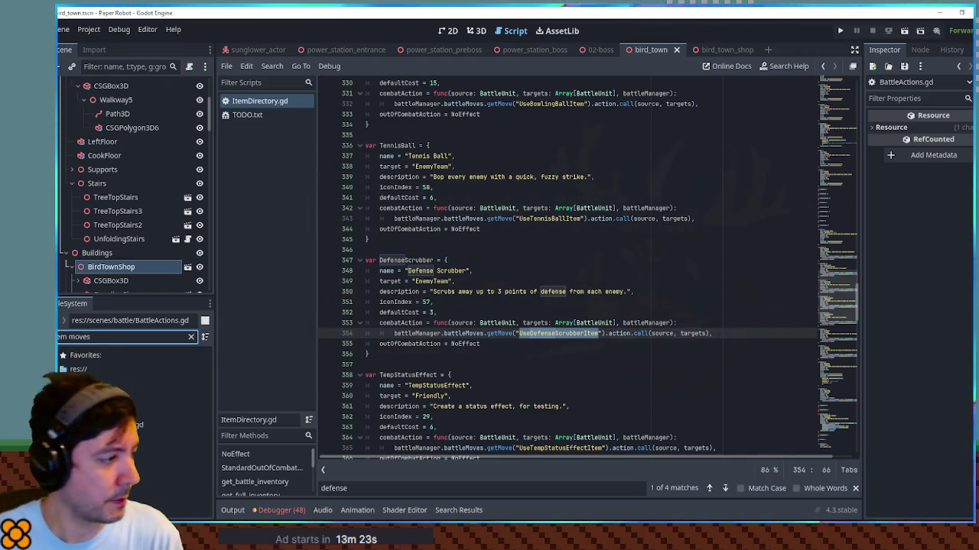
{"action": "double_click", "coordinate": [153, 425]}
{"action": "key", "text": "ctrl+f"}
{"action": "key", "text": "ctrl+v"}
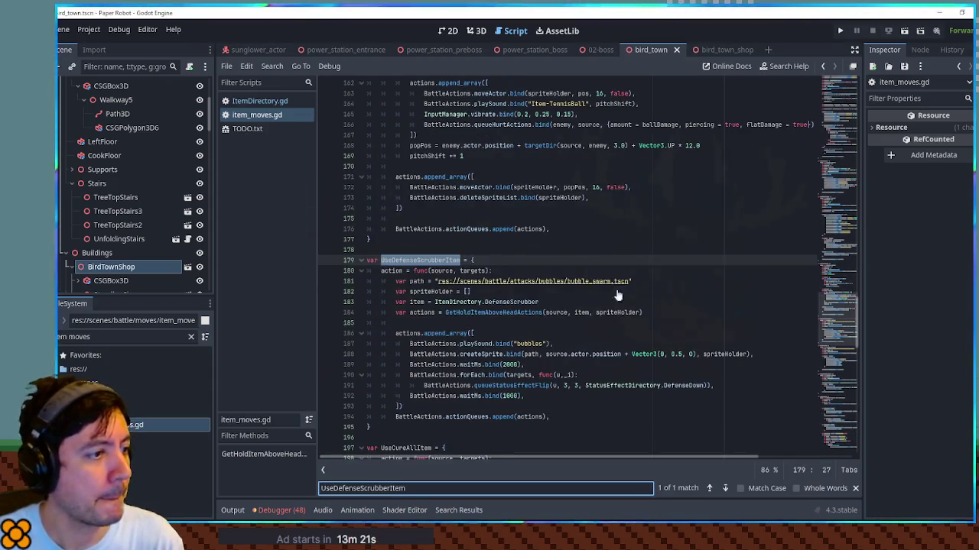
{"action": "scroll", "coordinate": [643, 297], "scroll_direction": "down", "scroll_amount": 3}
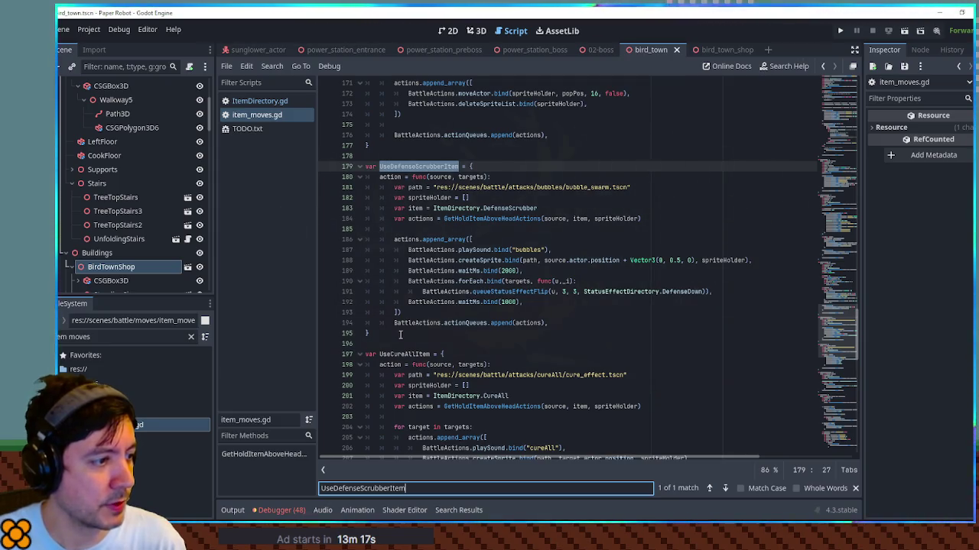
Copy the whole UseDefenseScrubberItem function and paste it below UseCureAllItem
{"action": "left_click_drag", "start_coordinate": [400, 334], "coordinate": [387, 148]}
{"action": "key", "text": "ctrl+c"}
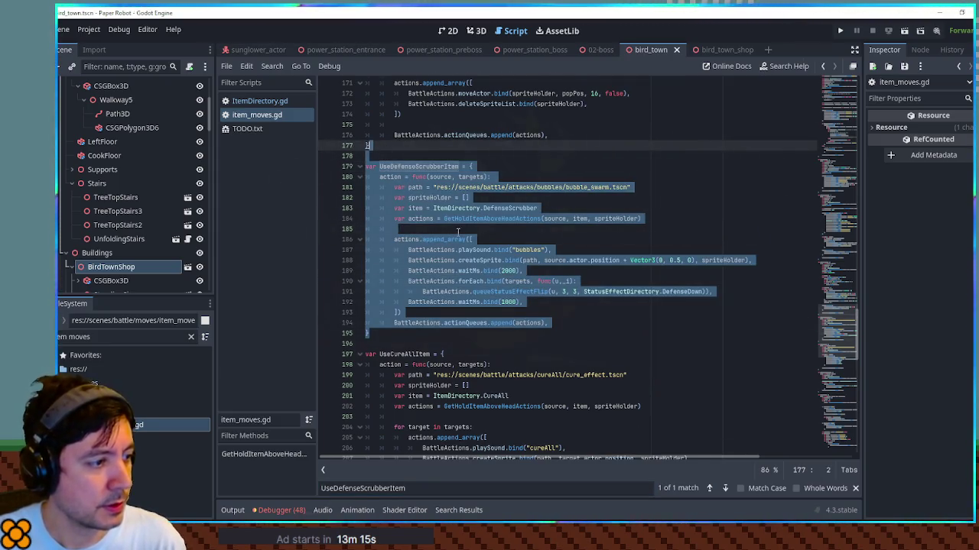
{"action": "scroll", "coordinate": [457, 232], "scroll_direction": "down", "scroll_amount": 10}
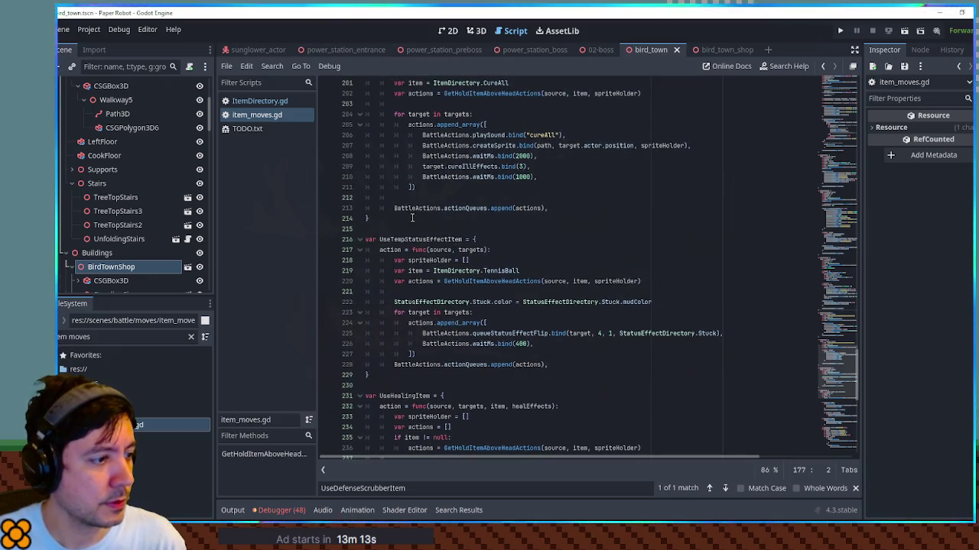
{"action": "left_click", "coordinate": [398, 218]}
{"action": "key", "text": "ctrl+v"}
{"action": "key", "text": "Return"}
{"action": "key", "text": "Return"}
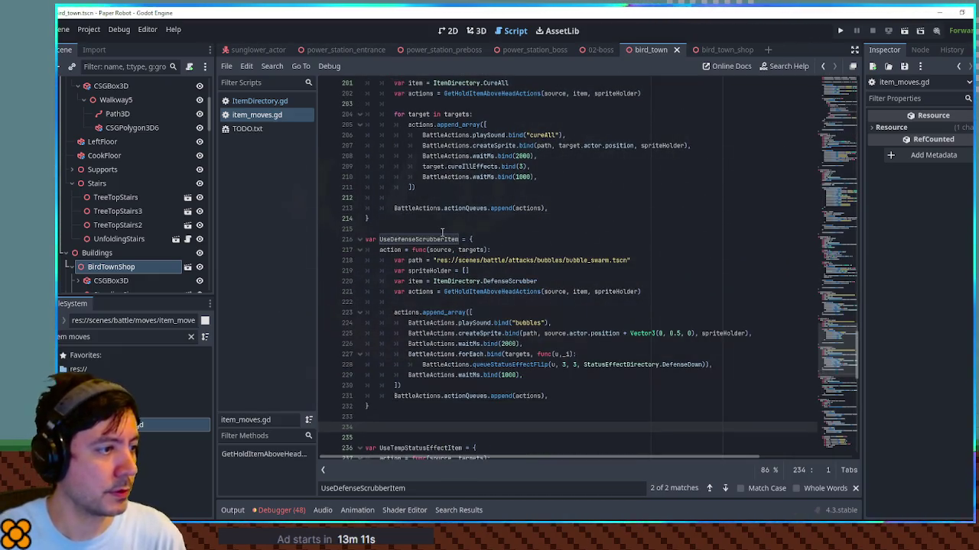
Check which move name Dream Dust uses in ItemDirectory.gd, then return to item_moves.gd
{"action": "left_click", "coordinate": [259, 101]}
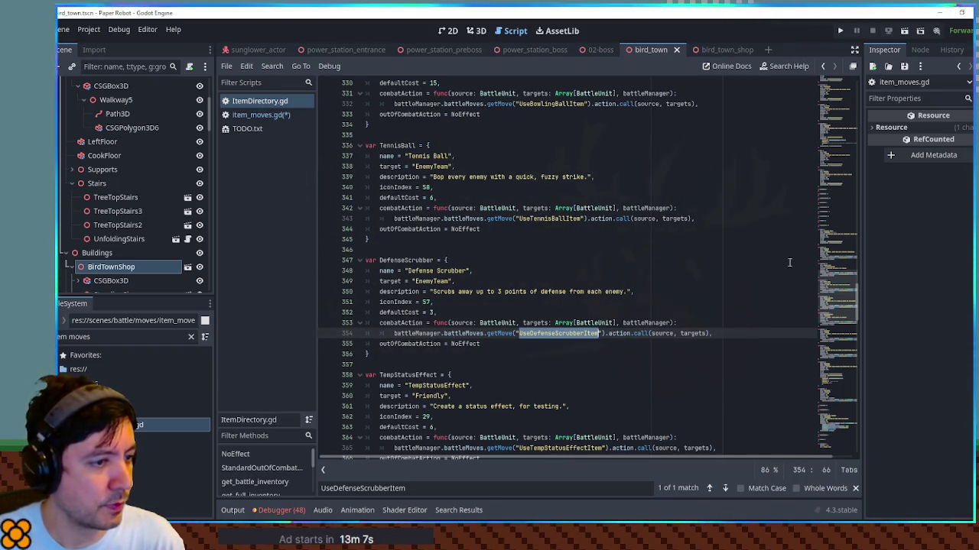
{"action": "scroll", "coordinate": [849, 351], "scroll_direction": "down", "scroll_amount": 20}
{"action": "left_click", "coordinate": [560, 343]}
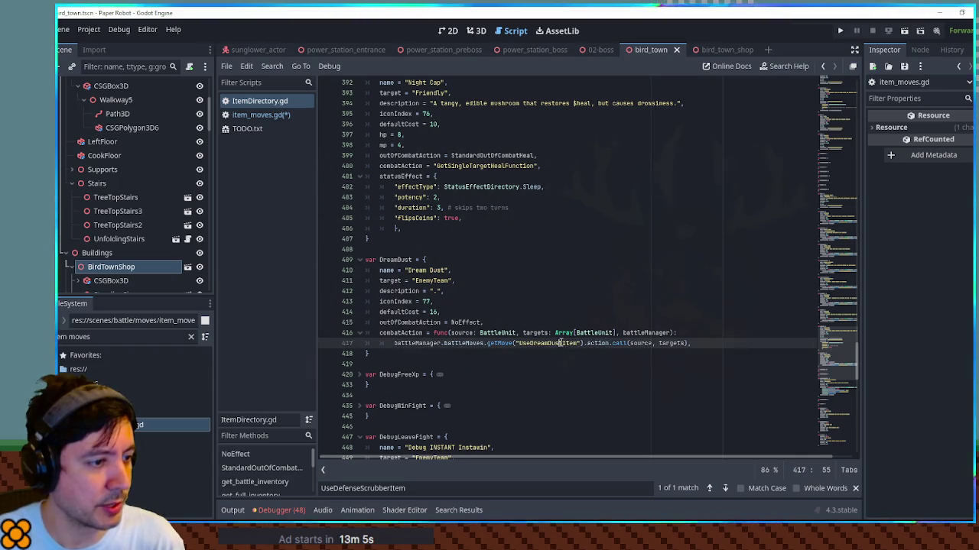
{"action": "left_click", "coordinate": [268, 117]}
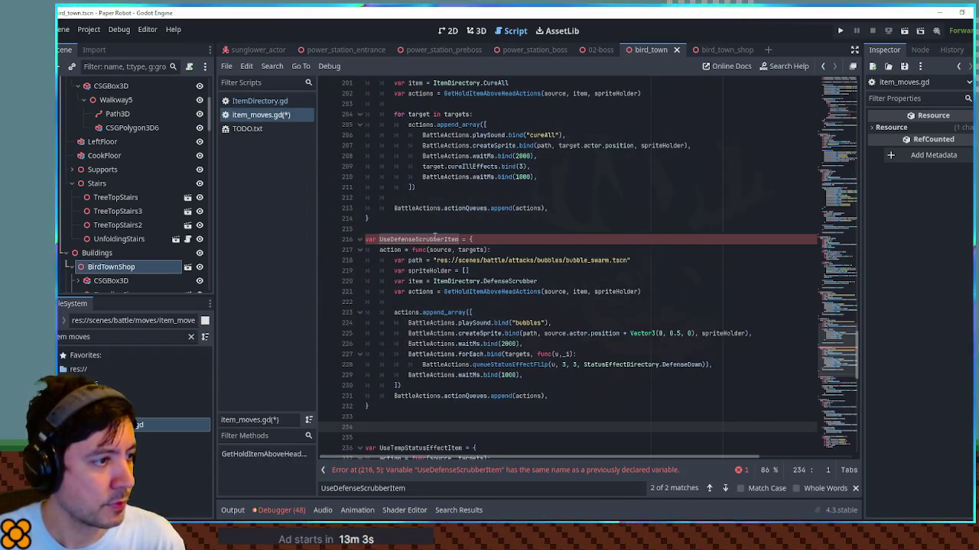
Rename the copy to UseDreamDustItem and change its item to ItemDirectory.DreamDust
{"action": "double_click", "coordinate": [434, 240]}
{"action": "type", "text": "UseDreamDustItem"}
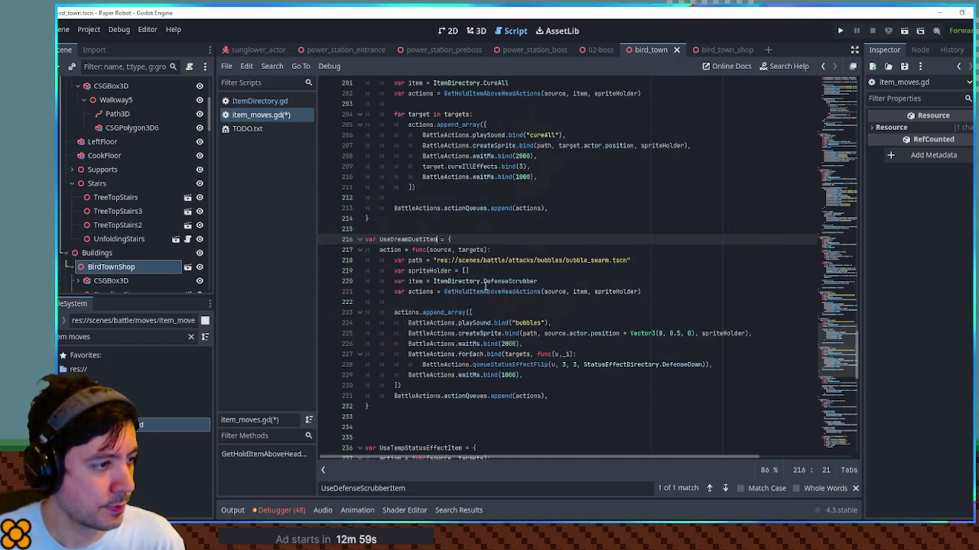
{"action": "double_click", "coordinate": [451, 282]}
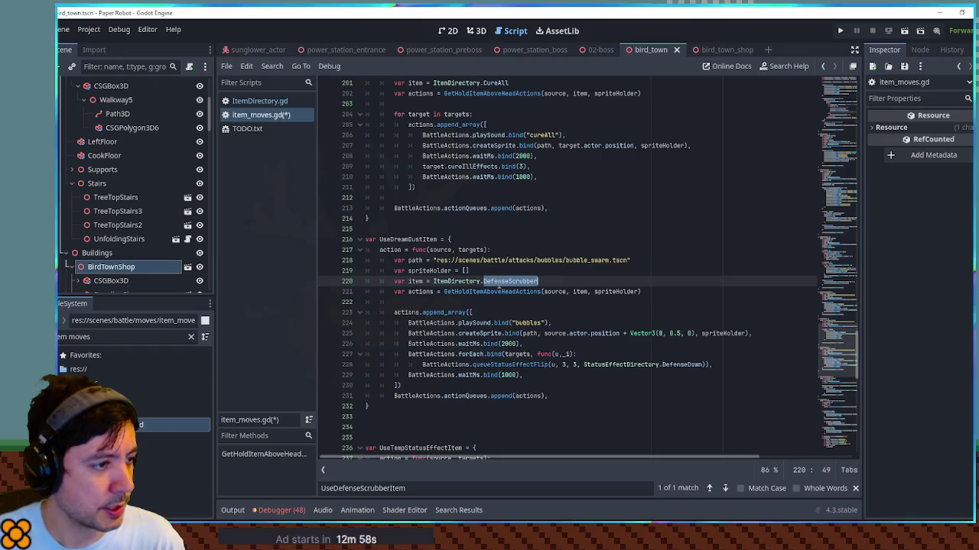
{"action": "type", "text": "re"}
{"action": "key", "text": "Return"}
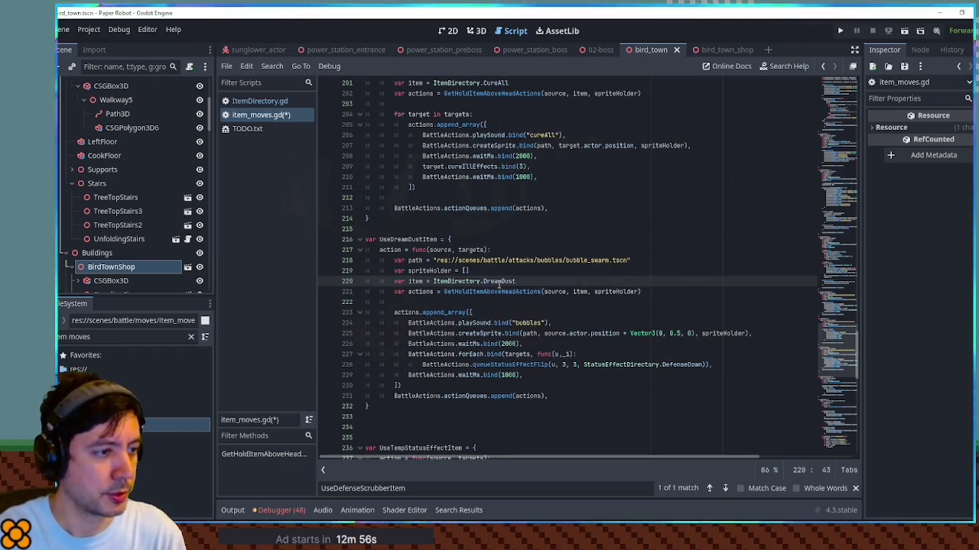
Review the spriteHolder and bubbles sound lines, then bring up icons.png in Krita
{"action": "double_click", "coordinate": [626, 292]}
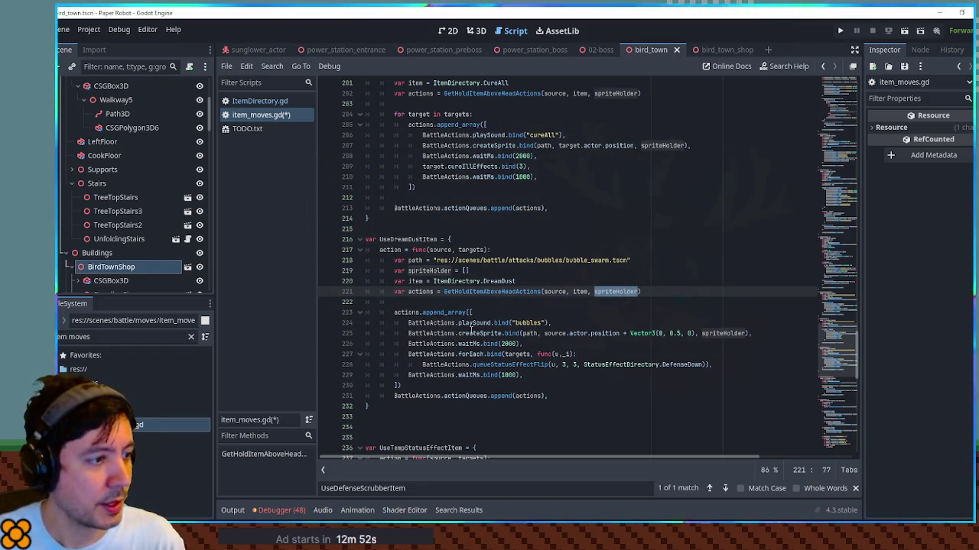
{"action": "left_click_drag", "start_coordinate": [408, 324], "coordinate": [572, 324]}
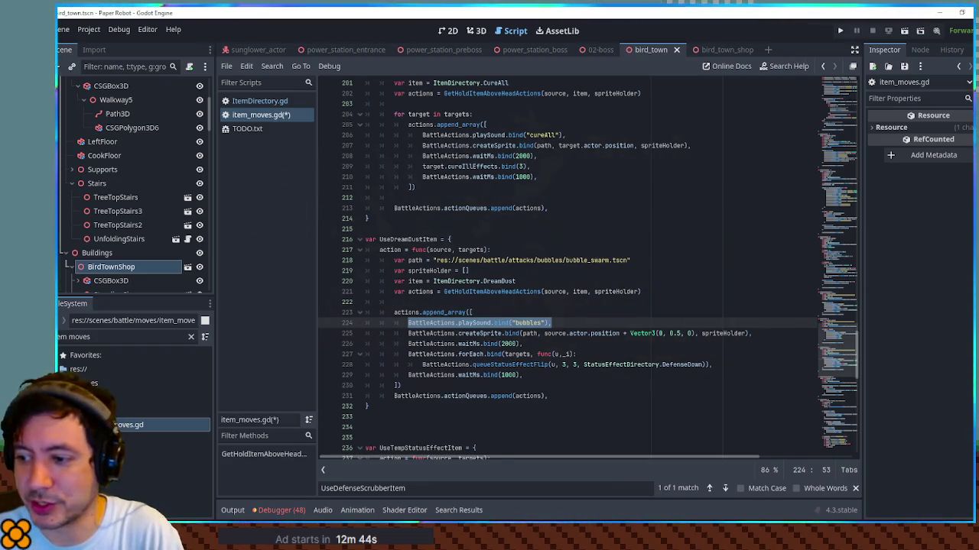
{"action": "key", "text": "alt+Tab"}
{"action": "scroll", "coordinate": [621, 281], "scroll_direction": "down", "scroll_amount": 6}
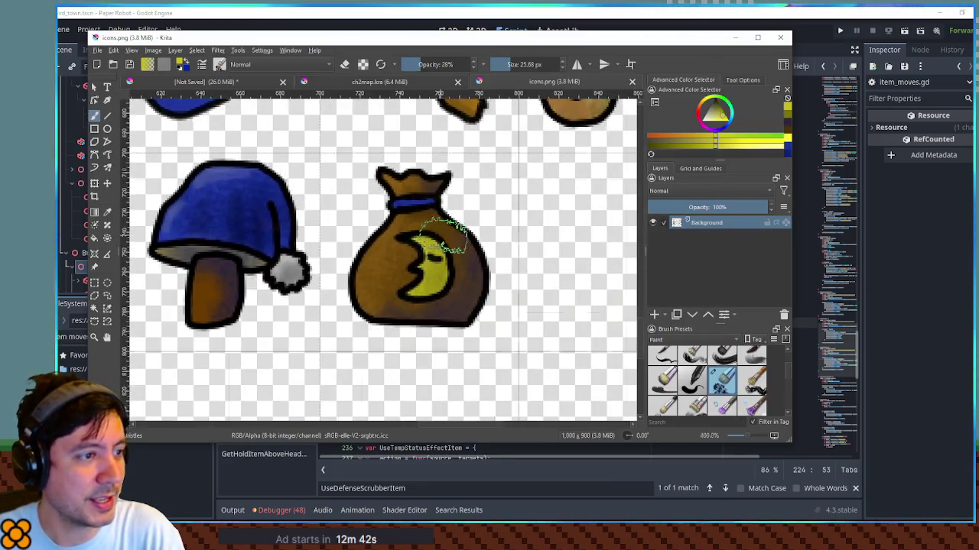
Zoom the icon sheet in on the blue-capped mushroom icon
{"action": "scroll", "coordinate": [568, 284], "scroll_direction": "up", "scroll_amount": 2}
{"action": "mouse_move", "coordinate": [621, 208]}
{"action": "left_mouse_down"}
{"action": "mouse_move", "coordinate": [818, 254]}
{"action": "mouse_move", "coordinate": [716, 374]}
{"action": "mouse_move", "coordinate": [632, 282]}
{"action": "mouse_move", "coordinate": [504, 251]}
{"action": "mouse_move", "coordinate": [431, 307]}
{"action": "left_mouse_up"}
{"action": "scroll", "coordinate": [528, 229], "scroll_direction": "up", "scroll_amount": 2}
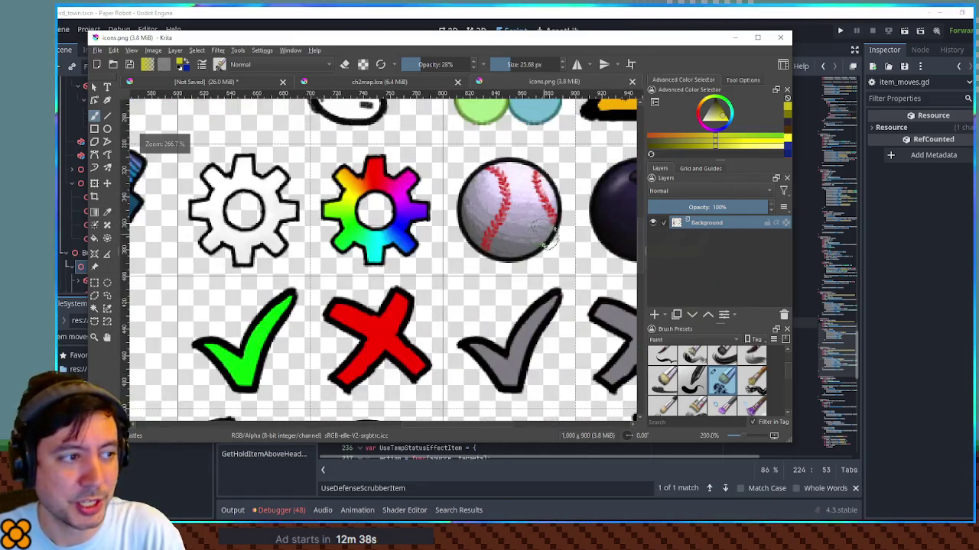
{"action": "scroll", "coordinate": [528, 221], "scroll_direction": "up", "scroll_amount": 2}
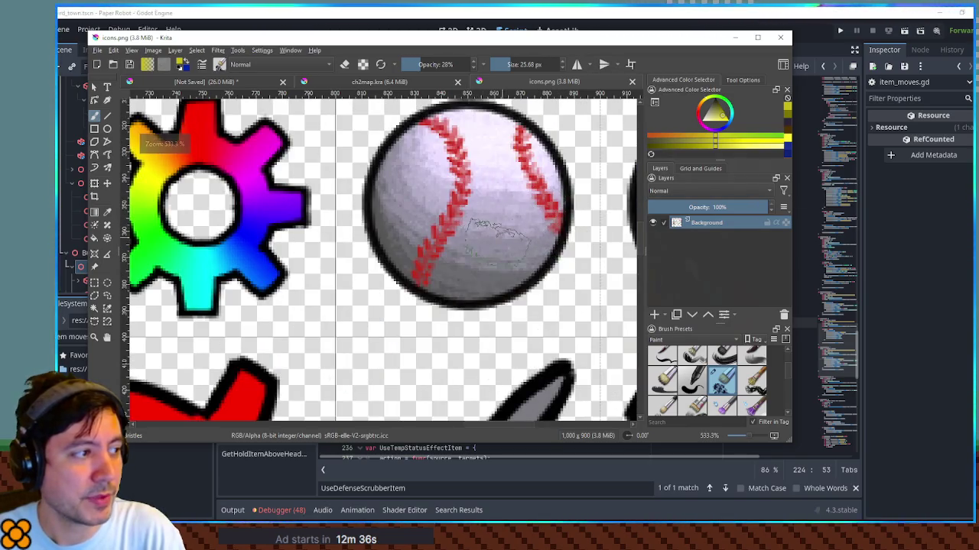
{"action": "left_click_drag", "start_coordinate": [555, 218], "coordinate": [772, 230]}
{"action": "left_click_drag", "start_coordinate": [489, 241], "coordinate": [413, 126]}
{"action": "scroll", "coordinate": [428, 123], "scroll_direction": "down", "scroll_amount": 4}
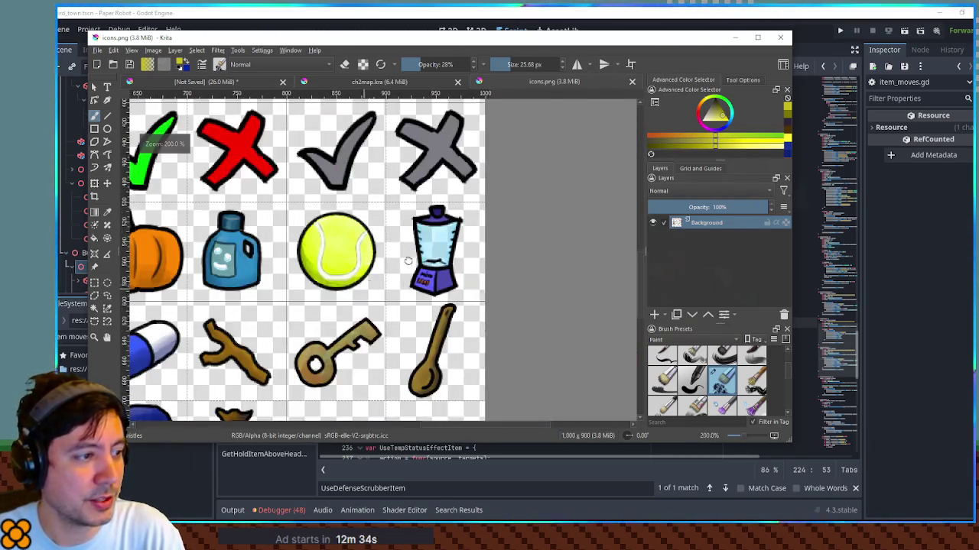
{"action": "mouse_move", "coordinate": [183, 382]}
{"action": "left_mouse_down"}
{"action": "mouse_move", "coordinate": [447, 260]}
{"action": "mouse_move", "coordinate": [306, 240]}
{"action": "mouse_move", "coordinate": [535, 240]}
{"action": "mouse_move", "coordinate": [444, 172]}
{"action": "left_mouse_up"}
{"action": "scroll", "coordinate": [420, 313], "scroll_direction": "up", "scroll_amount": 5}
Undo the trial yellow strokes so the mushroom cap stays blue, then return to Godot
{"action": "key", "text": "ctrl+z"}
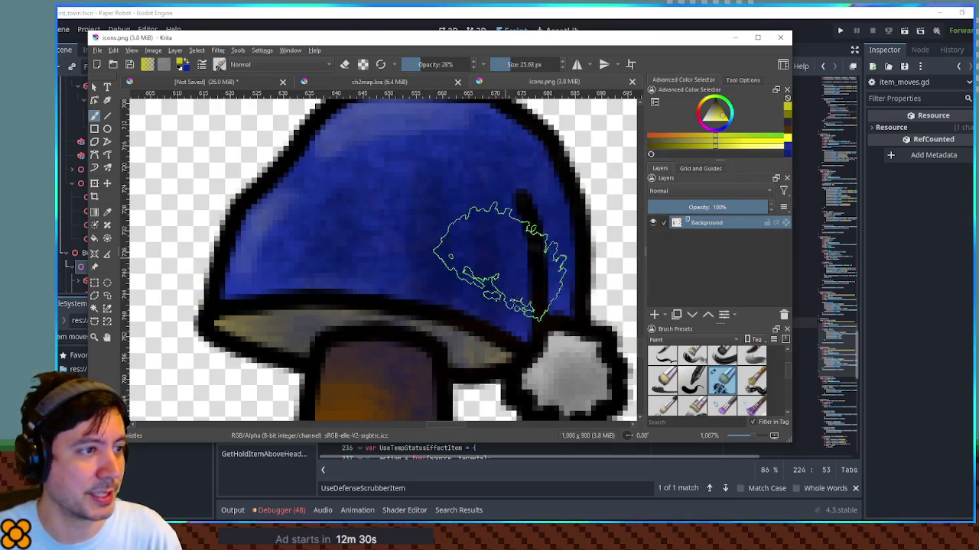
{"action": "key", "text": "ctrl+shift+z"}
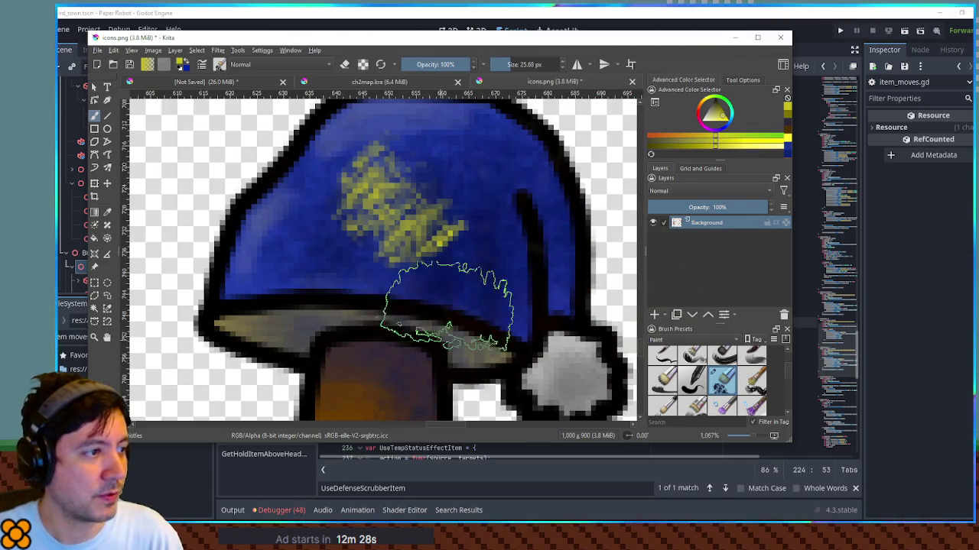
{"action": "key", "text": "ctrl+z"}
{"action": "mouse_move", "coordinate": [458, 189]}
{"action": "left_mouse_down"}
{"action": "mouse_move", "coordinate": [525, 218]}
{"action": "mouse_move", "coordinate": [622, 393]}
{"action": "left_mouse_up"}
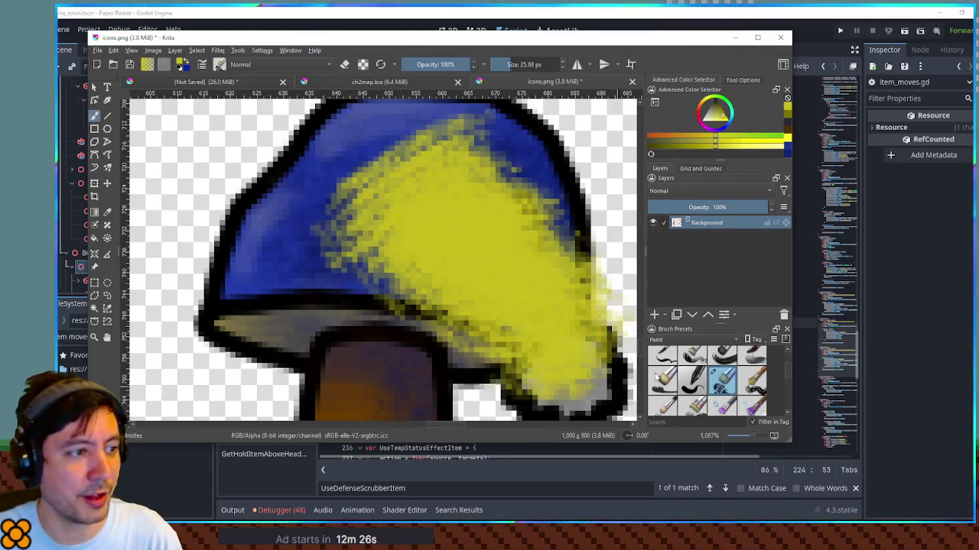
{"action": "key", "text": "ctrl+z"}
{"action": "scroll", "coordinate": [501, 264], "scroll_direction": "down", "scroll_amount": 3}
{"action": "scroll", "coordinate": [501, 264], "scroll_direction": "up", "scroll_amount": 2}
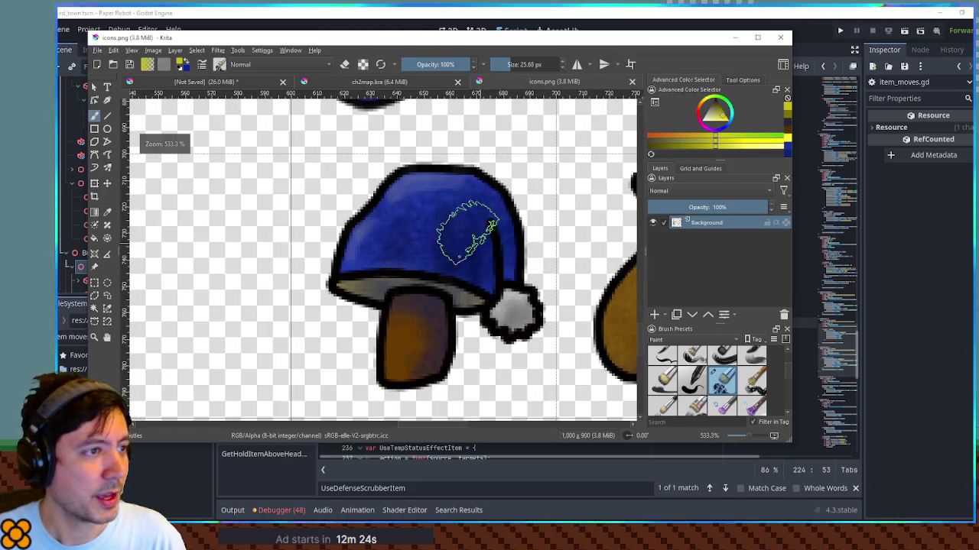
{"action": "left_click", "coordinate": [501, 11]}
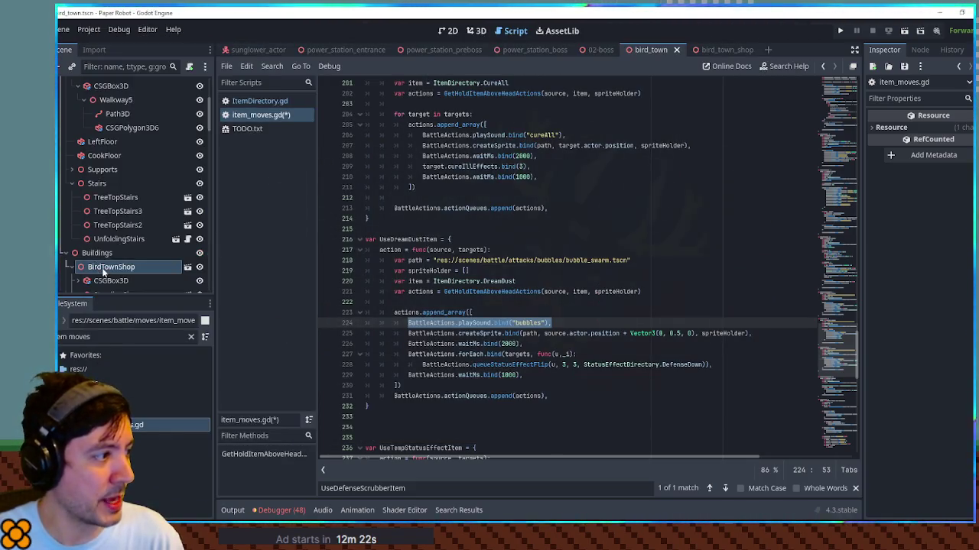
Filter the FileSystem for 'player' and open player.tscn in the 2D view
{"action": "left_click", "coordinate": [97, 336]}
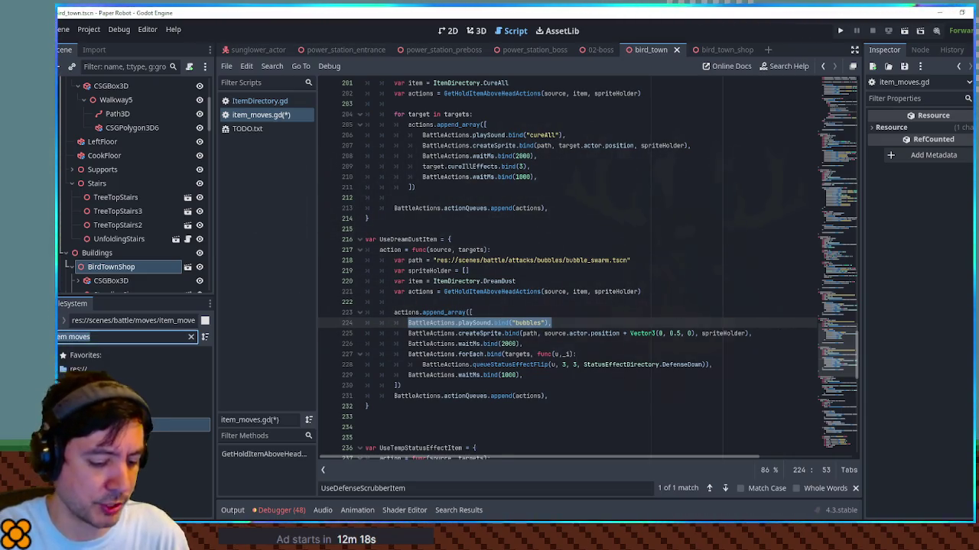
{"action": "type", "text": "player"}
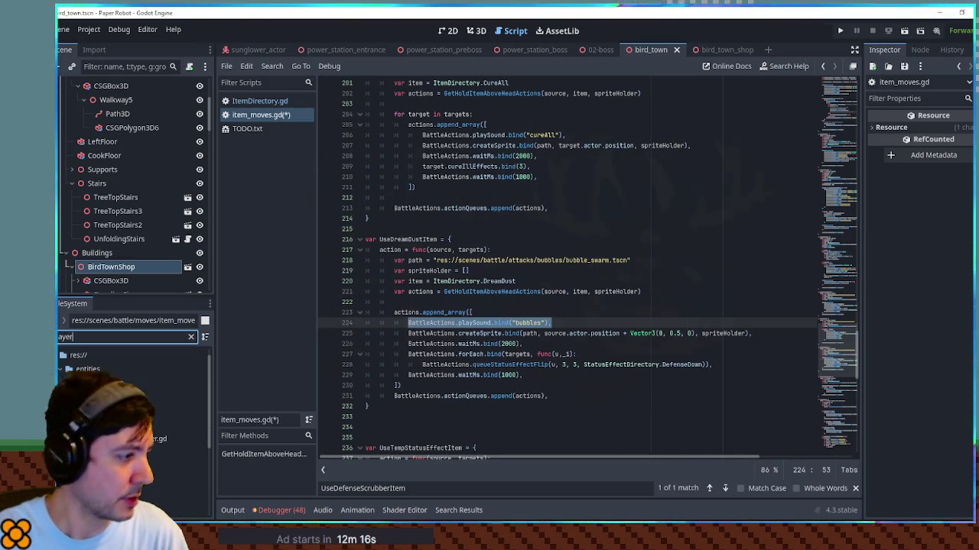
{"action": "double_click", "coordinate": [164, 480]}
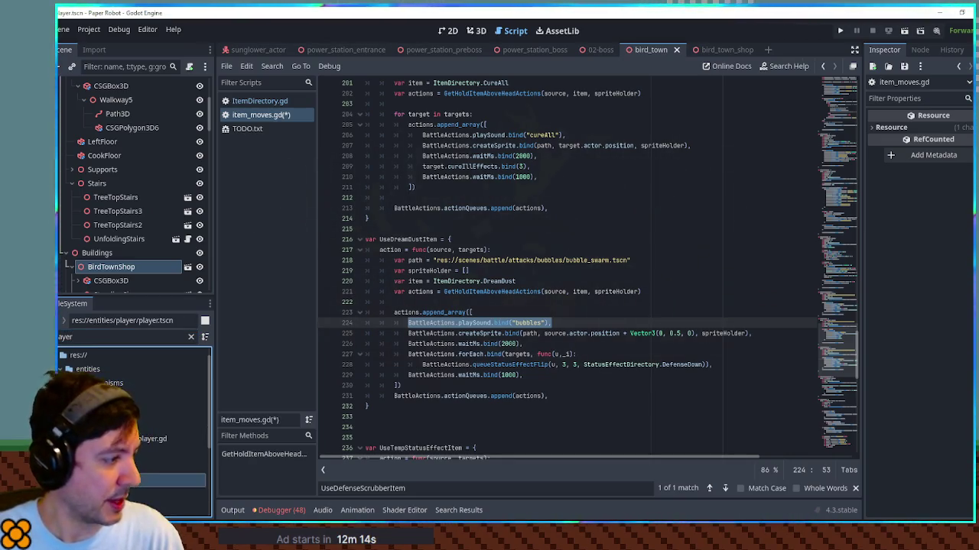
{"action": "left_click", "coordinate": [451, 32]}
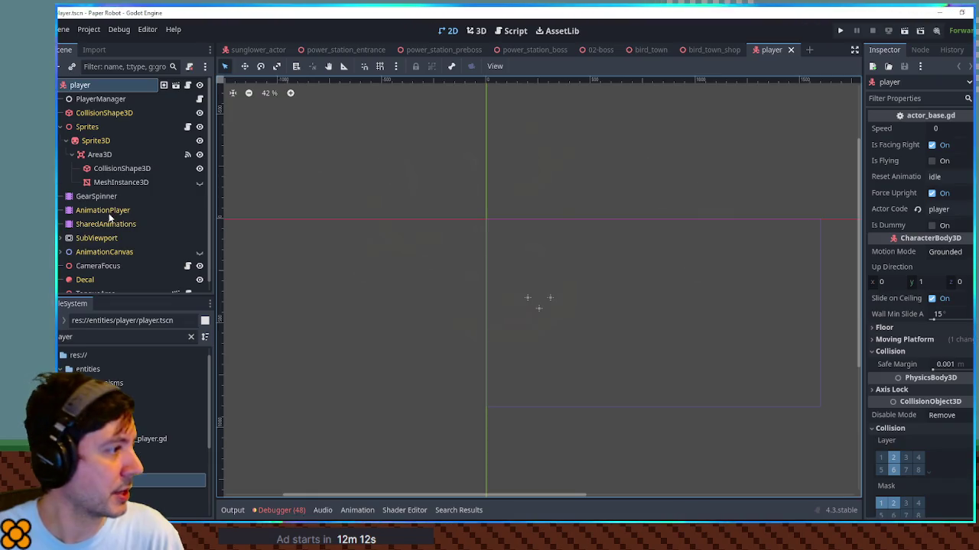
Make the AnimationCanvas visible and expand it to show its sprite children
{"action": "scroll", "coordinate": [109, 229], "scroll_direction": "down", "scroll_amount": 1}
{"action": "left_click", "coordinate": [199, 241]}
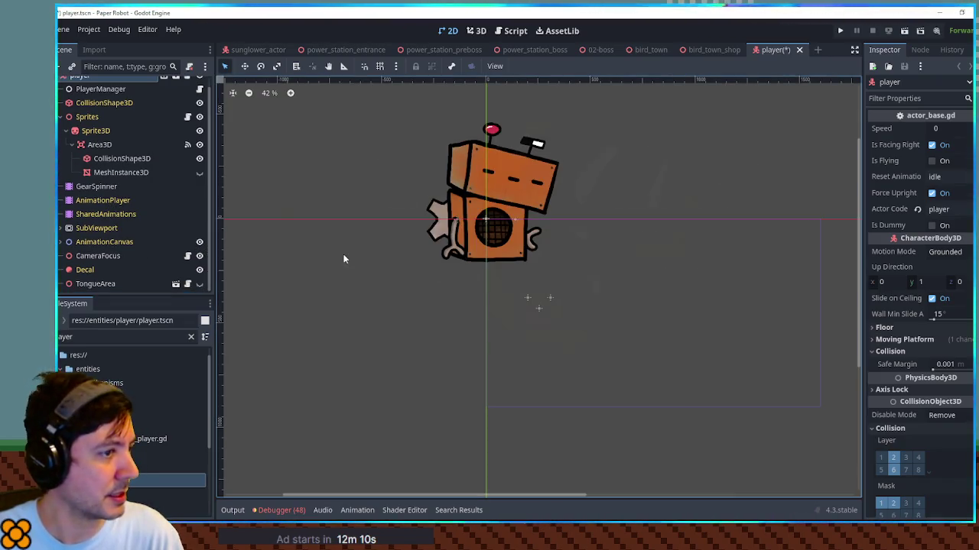
{"action": "left_click", "coordinate": [97, 228]}
{"action": "left_click", "coordinate": [98, 242]}
{"action": "left_click", "coordinate": [61, 241]}
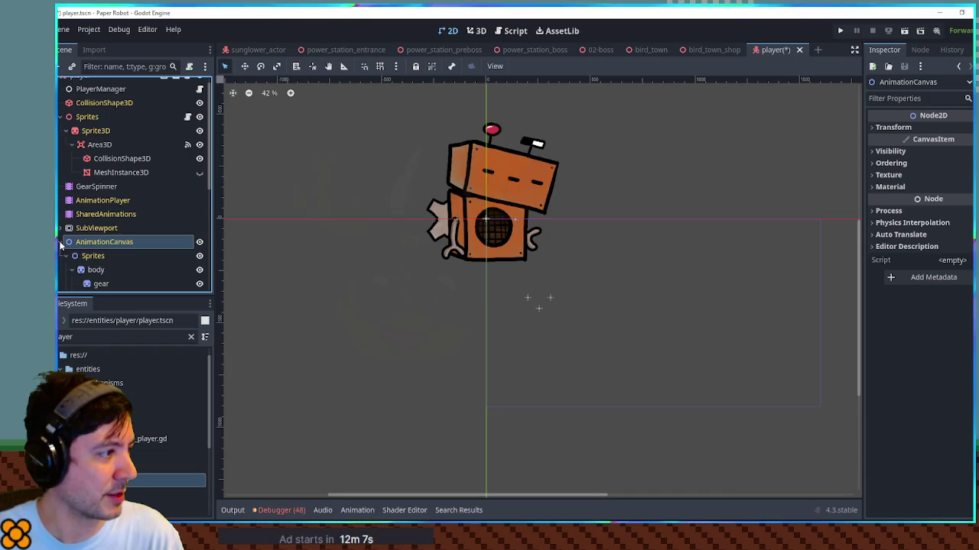
Test moving the speaker and gear sprites, undoing each move
{"action": "scroll", "coordinate": [118, 246], "scroll_direction": "down", "scroll_amount": 2}
{"action": "scroll", "coordinate": [118, 247], "scroll_direction": "down", "scroll_amount": 2}
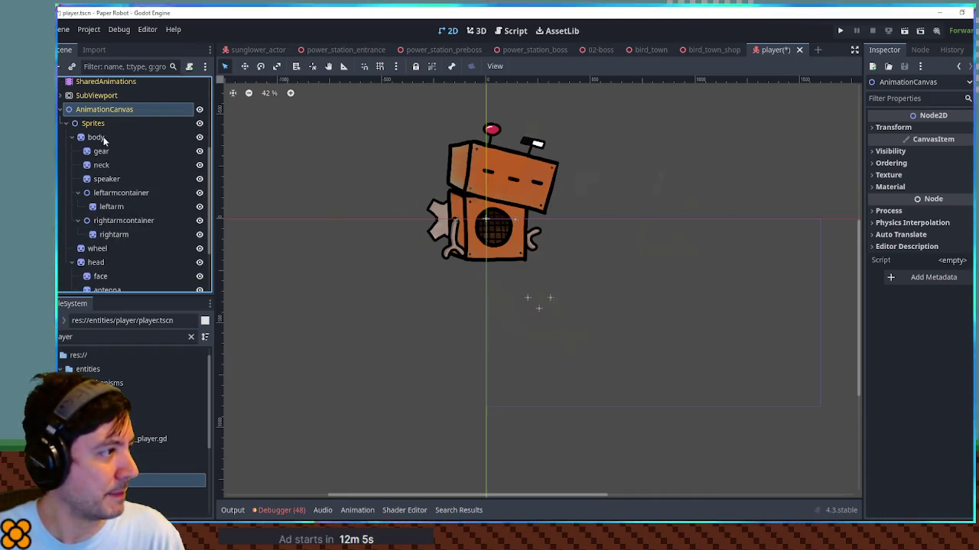
{"action": "left_click", "coordinate": [96, 137]}
{"action": "mouse_move", "coordinate": [482, 220]}
{"action": "left_mouse_down"}
{"action": "mouse_move", "coordinate": [338, 253]}
{"action": "mouse_move", "coordinate": [342, 276]}
{"action": "left_mouse_up"}
{"action": "key", "text": "ctrl+z"}
{"action": "left_click_drag", "start_coordinate": [444, 218], "coordinate": [332, 240]}
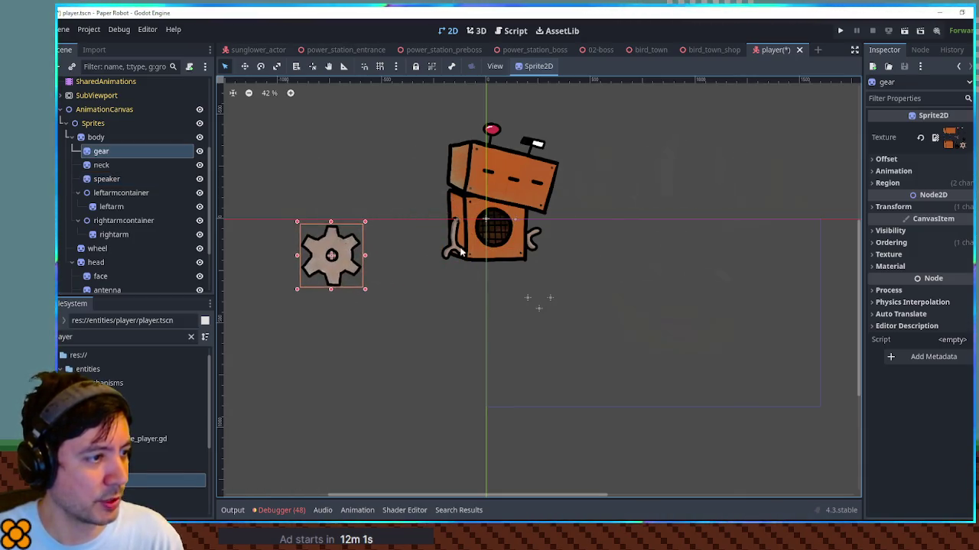
{"action": "key", "text": "ctrl+z"}
Test moving and rotating the head sprite, then inspect the SubViewport node
{"action": "mouse_move", "coordinate": [526, 191]}
{"action": "left_mouse_down"}
{"action": "mouse_move", "coordinate": [307, 187]}
{"action": "mouse_move", "coordinate": [389, 205]}
{"action": "mouse_move", "coordinate": [523, 188]}
{"action": "left_mouse_up"}
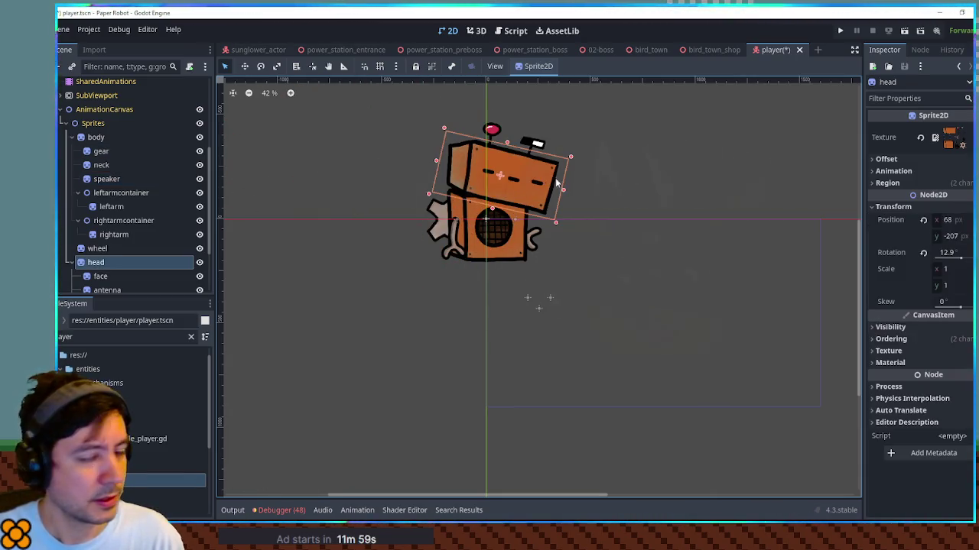
{"action": "scroll", "coordinate": [613, 238], "scroll_direction": "up", "scroll_amount": 1}
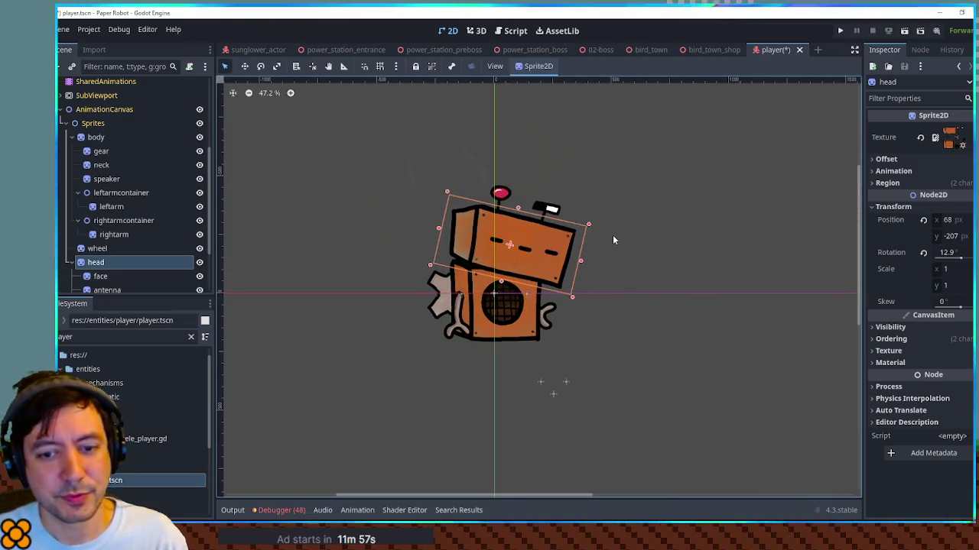
{"action": "left_click_drag", "start_coordinate": [613, 235], "coordinate": [602, 201]}
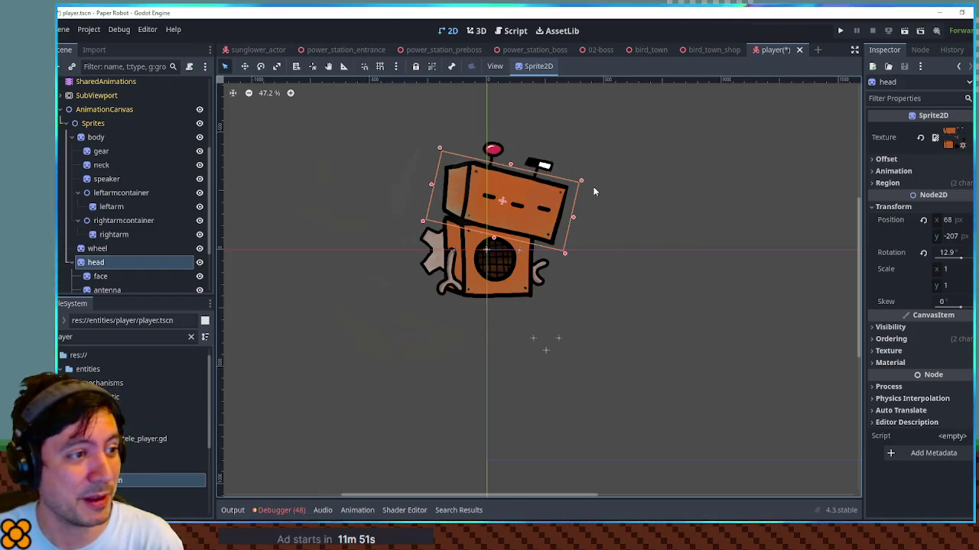
{"action": "key", "text": "e"}
{"action": "mouse_move", "coordinate": [609, 194]}
{"action": "left_mouse_down"}
{"action": "mouse_move", "coordinate": [612, 228]}
{"action": "mouse_move", "coordinate": [483, 112]}
{"action": "mouse_move", "coordinate": [649, 283]}
{"action": "mouse_move", "coordinate": [406, 203]}
{"action": "mouse_move", "coordinate": [548, 283]}
{"action": "mouse_move", "coordinate": [458, 191]}
{"action": "mouse_move", "coordinate": [649, 196]}
{"action": "mouse_move", "coordinate": [506, 213]}
{"action": "mouse_move", "coordinate": [596, 143]}
{"action": "mouse_move", "coordinate": [586, 208]}
{"action": "left_mouse_up"}
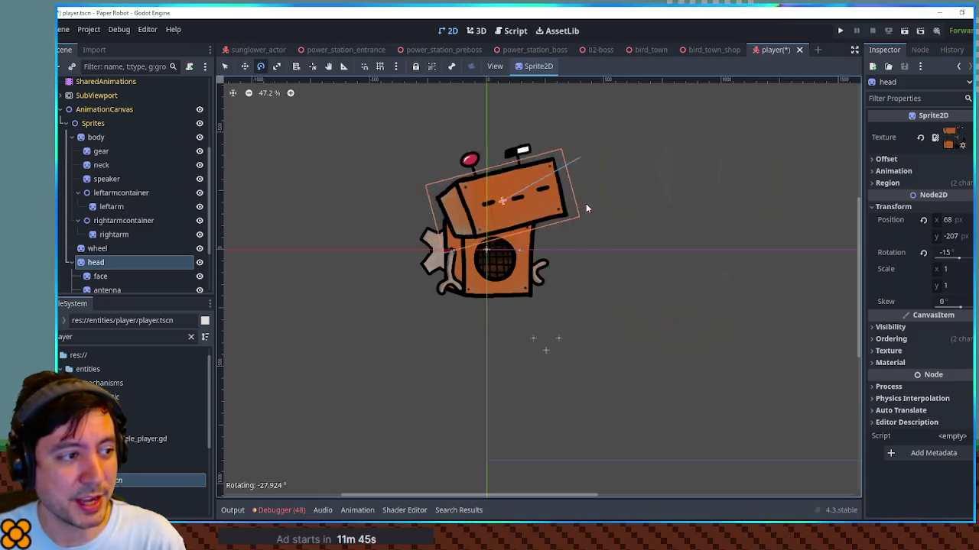
{"action": "right_click", "coordinate": [589, 211]}
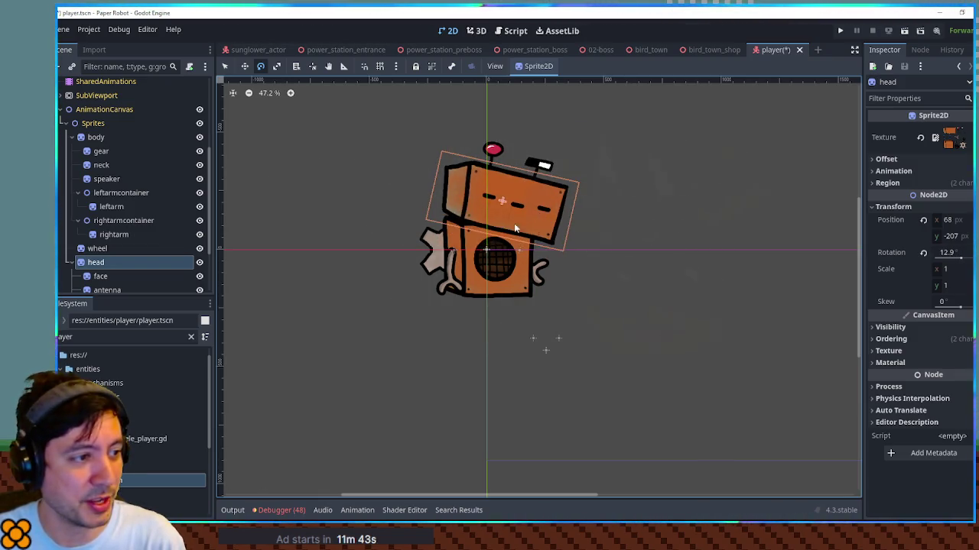
{"action": "left_click", "coordinate": [658, 233]}
{"action": "scroll", "coordinate": [128, 176], "scroll_direction": "up", "scroll_amount": 5}
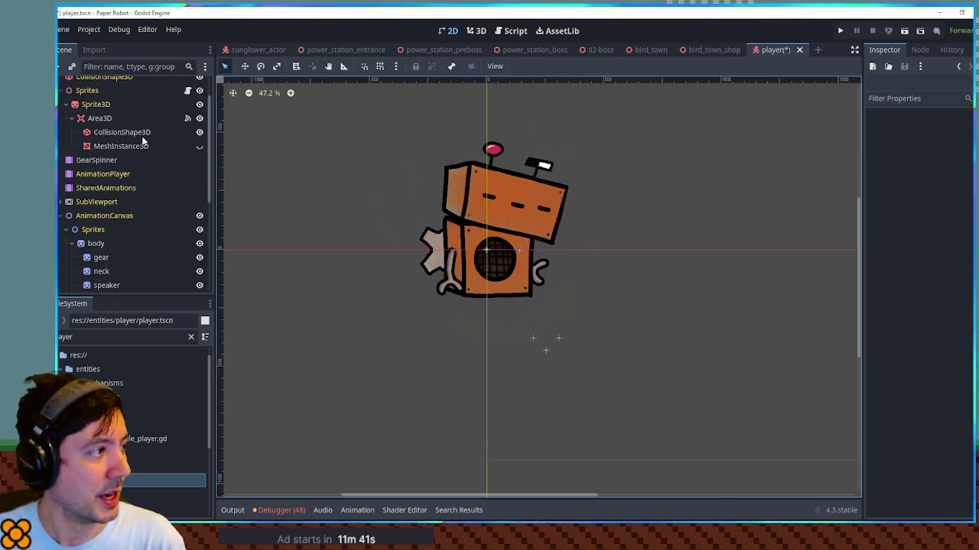
{"action": "left_click", "coordinate": [84, 201]}
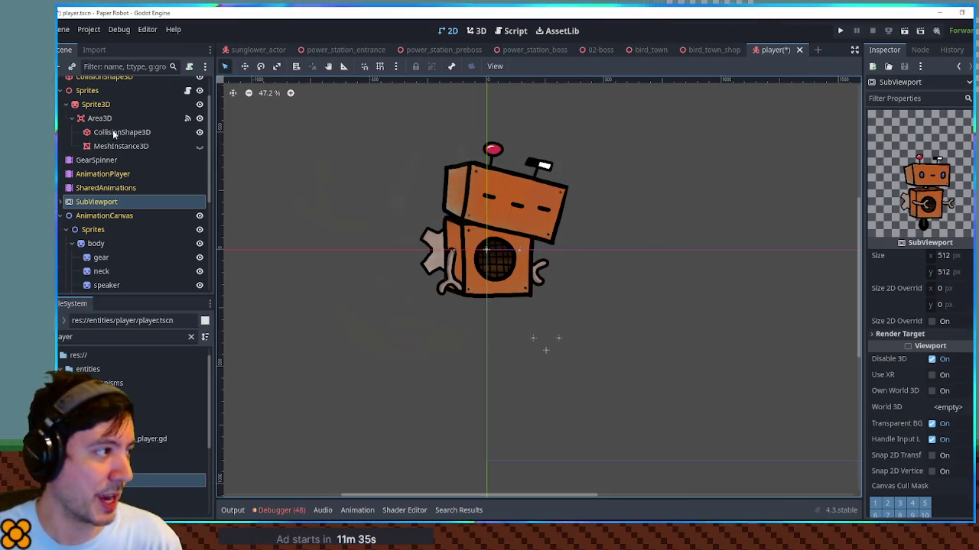
Select Sprites, orbit the 3D view to the robot's front, and open the AnimationPlayer timeline
{"action": "left_click", "coordinate": [87, 91]}
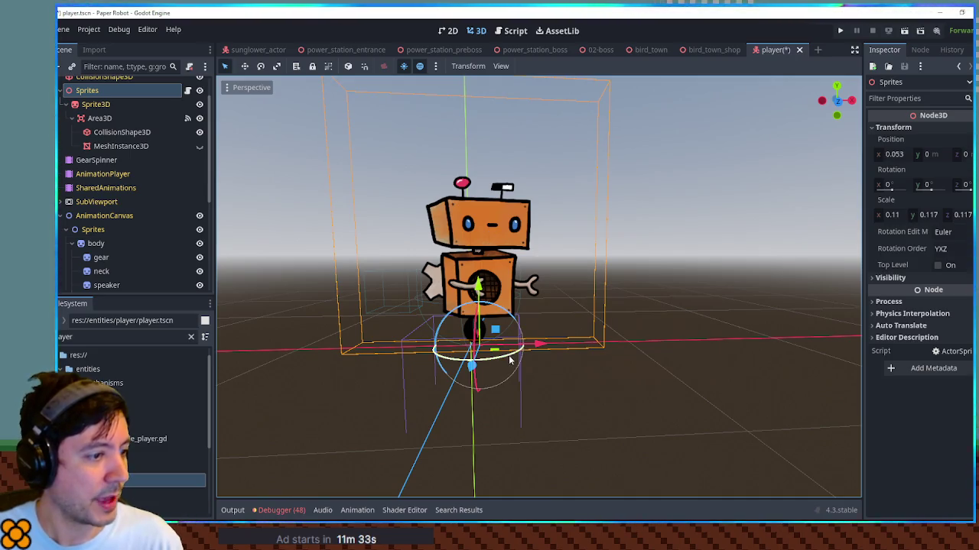
{"action": "mouse_move", "coordinate": [518, 350]}
{"action": "left_mouse_down"}
{"action": "mouse_move", "coordinate": [508, 367]}
{"action": "mouse_move", "coordinate": [447, 330]}
{"action": "mouse_move", "coordinate": [504, 325]}
{"action": "mouse_move", "coordinate": [536, 364]}
{"action": "mouse_move", "coordinate": [550, 365]}
{"action": "mouse_move", "coordinate": [735, 296]}
{"action": "mouse_move", "coordinate": [784, 305]}
{"action": "mouse_move", "coordinate": [618, 329]}
{"action": "left_mouse_up"}
{"action": "scroll", "coordinate": [523, 319], "scroll_direction": "up", "scroll_amount": 5}
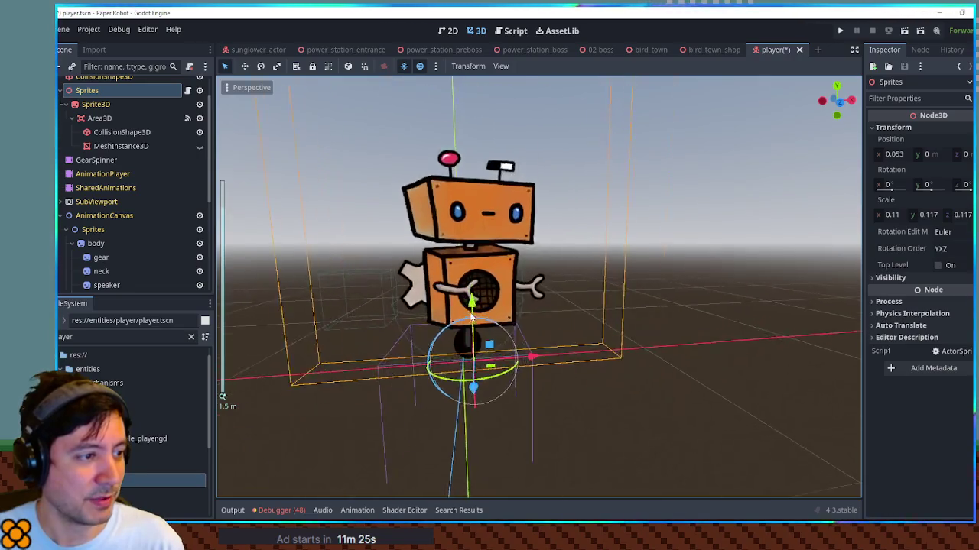
{"action": "left_click_drag", "start_coordinate": [522, 315], "coordinate": [649, 316]}
{"action": "scroll", "coordinate": [649, 316], "scroll_direction": "up", "scroll_amount": 3}
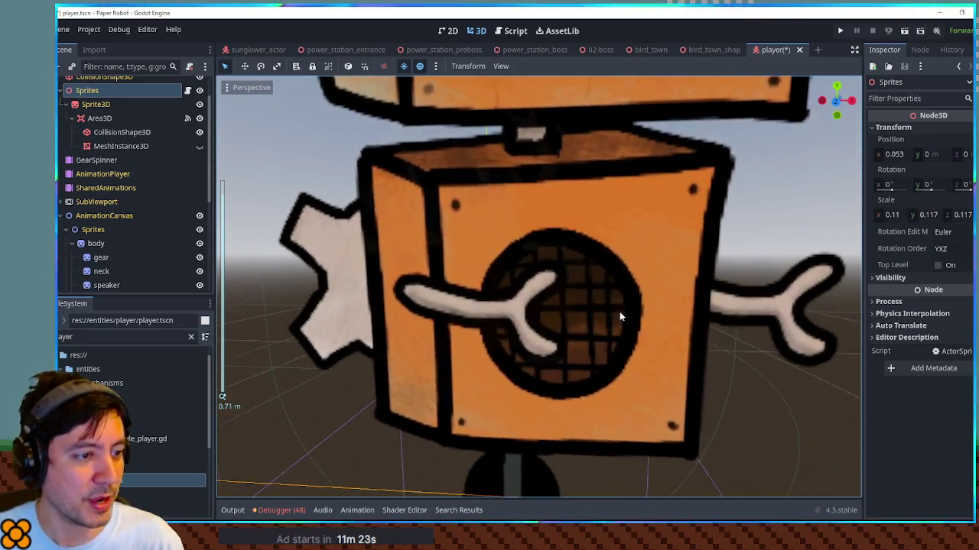
{"action": "scroll", "coordinate": [619, 311], "scroll_direction": "down", "scroll_amount": 2}
{"action": "scroll", "coordinate": [795, 306], "scroll_direction": "down", "scroll_amount": 3}
{"action": "left_click", "coordinate": [795, 306]}
{"action": "left_click_drag", "start_coordinate": [637, 267], "coordinate": [481, 281]}
{"action": "left_click", "coordinate": [117, 175]}
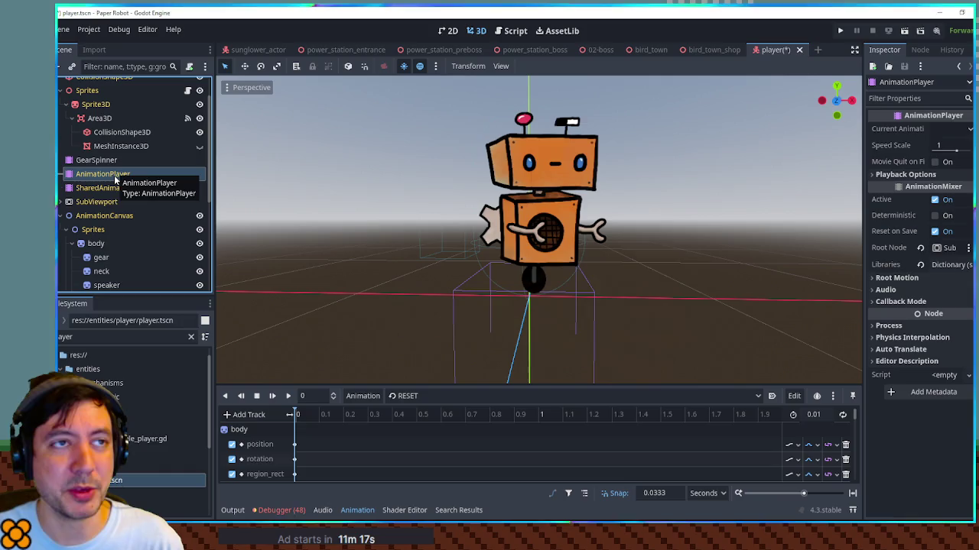
Preview the faceplantFlip animation, then return to the RESET pose
{"action": "left_click", "coordinate": [419, 397]}
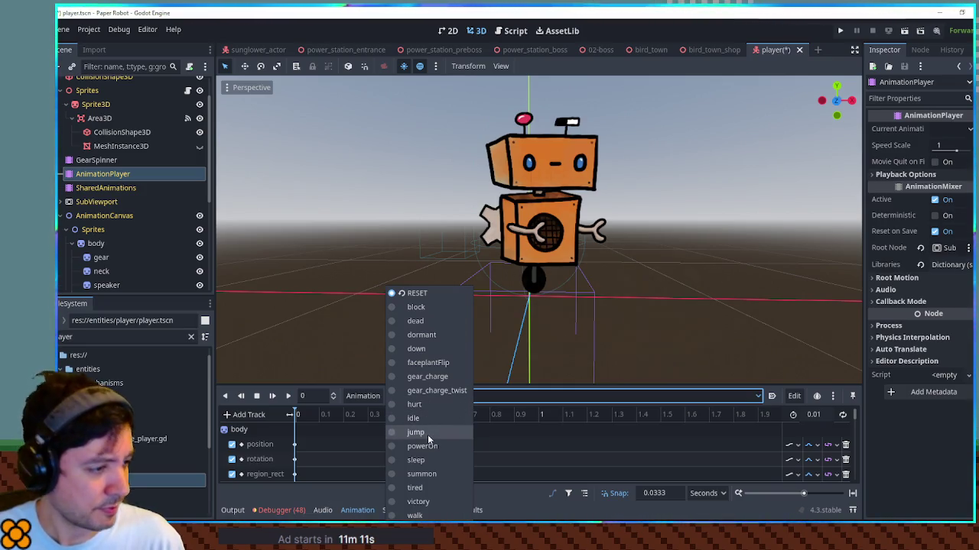
{"action": "left_click", "coordinate": [446, 364]}
{"action": "left_click", "coordinate": [289, 396]}
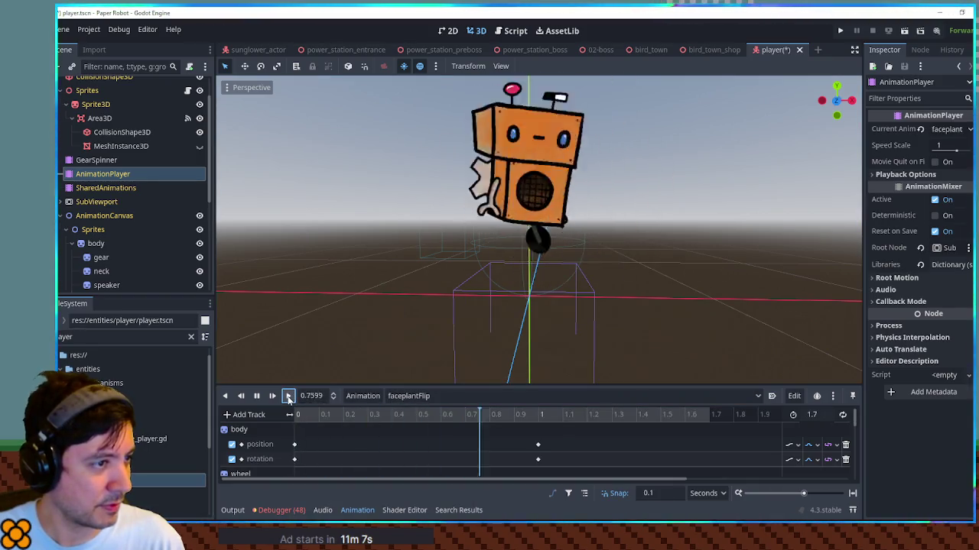
{"action": "left_click", "coordinate": [413, 396]}
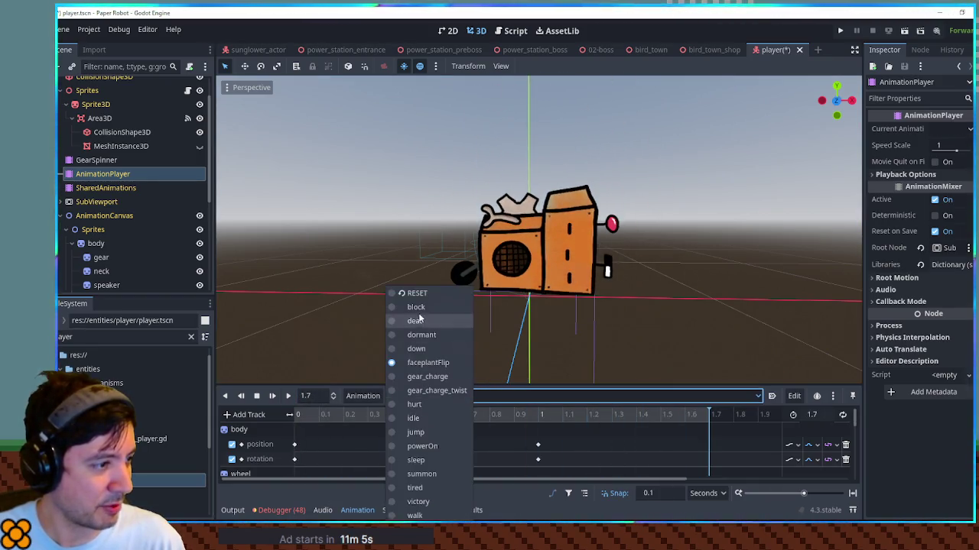
{"action": "left_click", "coordinate": [417, 298]}
Play the victory animation at a Speed Scale of 0.2
{"action": "left_click", "coordinate": [432, 393]}
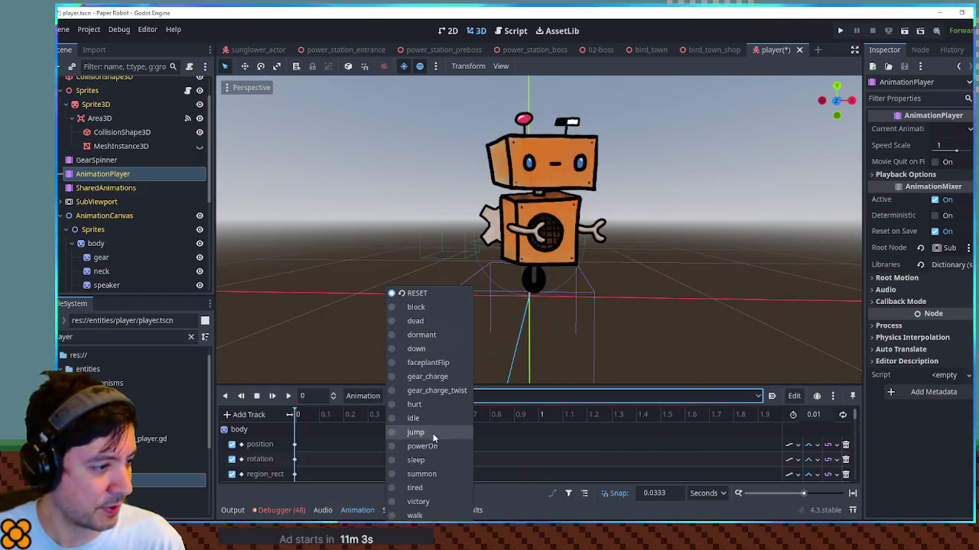
{"action": "left_click", "coordinate": [436, 501]}
{"action": "left_click", "coordinate": [289, 396]}
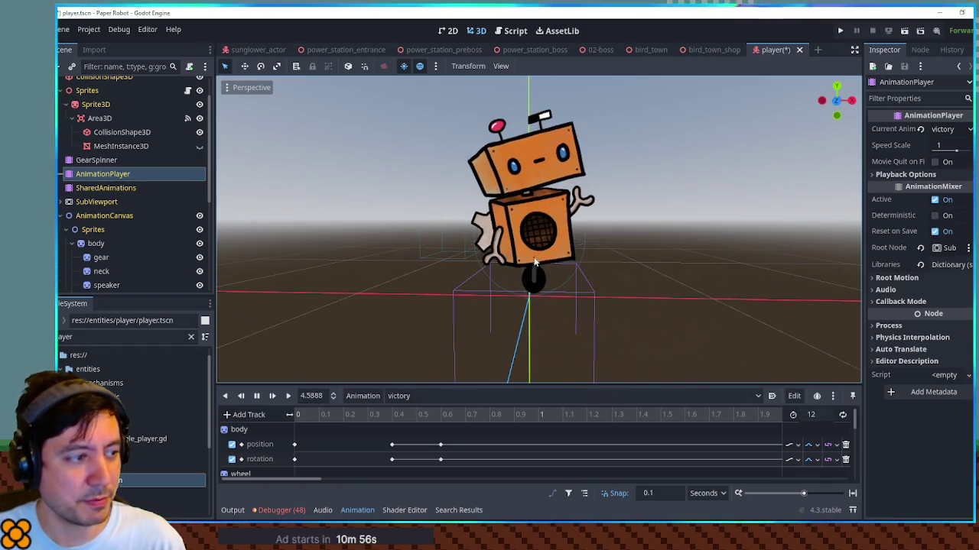
{"action": "left_click", "coordinate": [257, 397]}
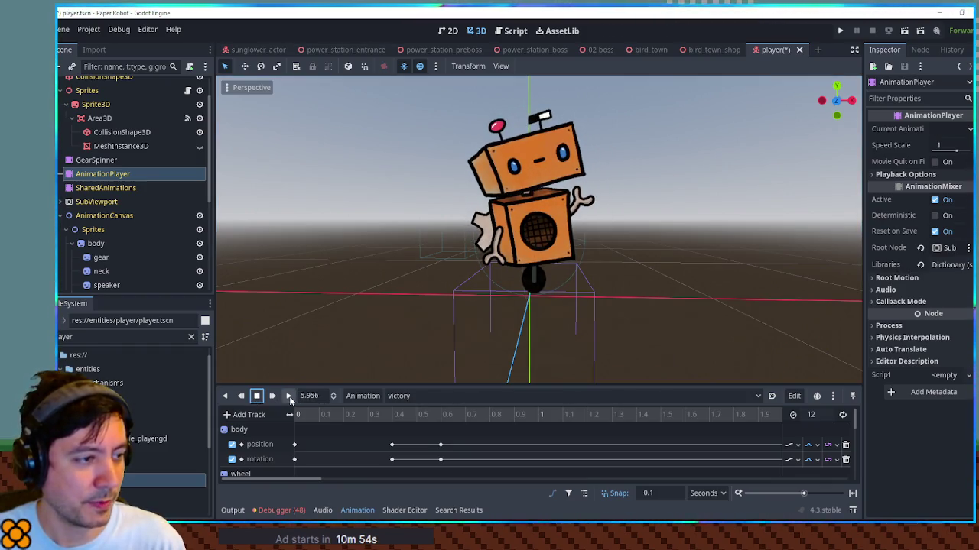
{"action": "left_click", "coordinate": [939, 146]}
{"action": "type", "text": "0.2"}
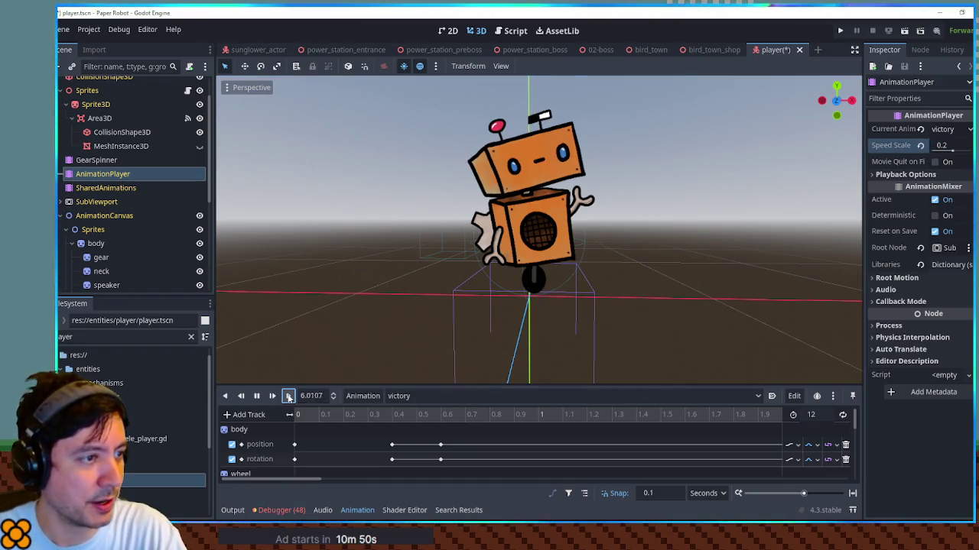
{"action": "left_click", "coordinate": [257, 396]}
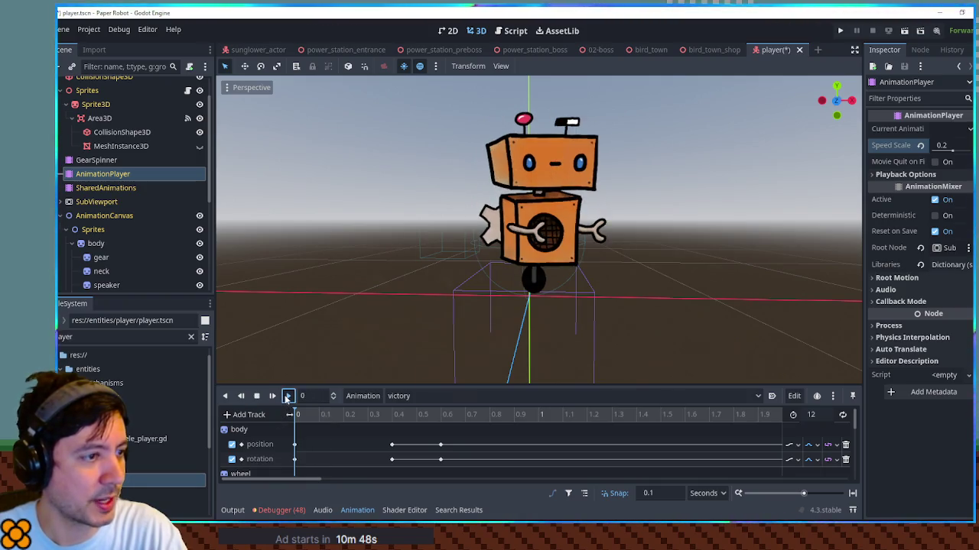
{"action": "left_click", "coordinate": [287, 397]}
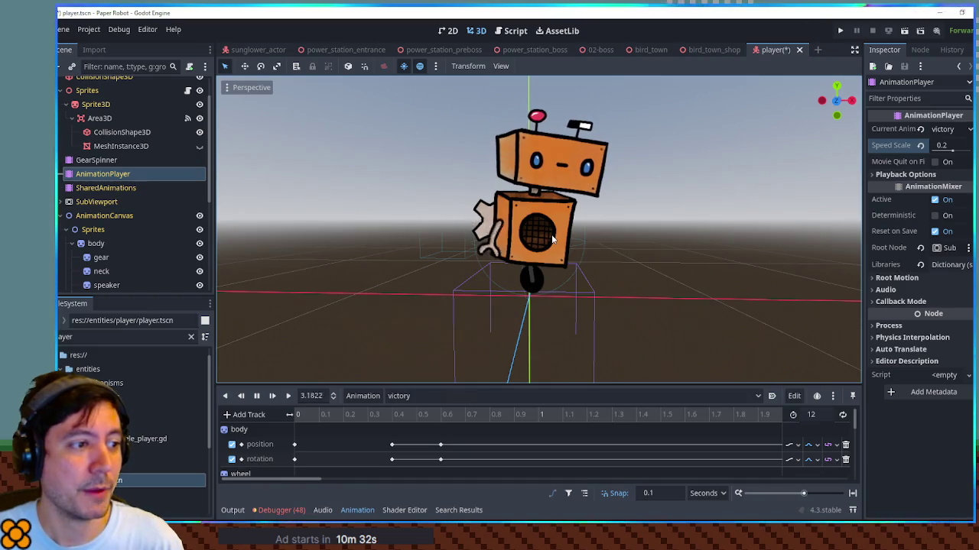
Restore the speed scale to 1 and close the player scene without saving
{"action": "left_click", "coordinate": [920, 147]}
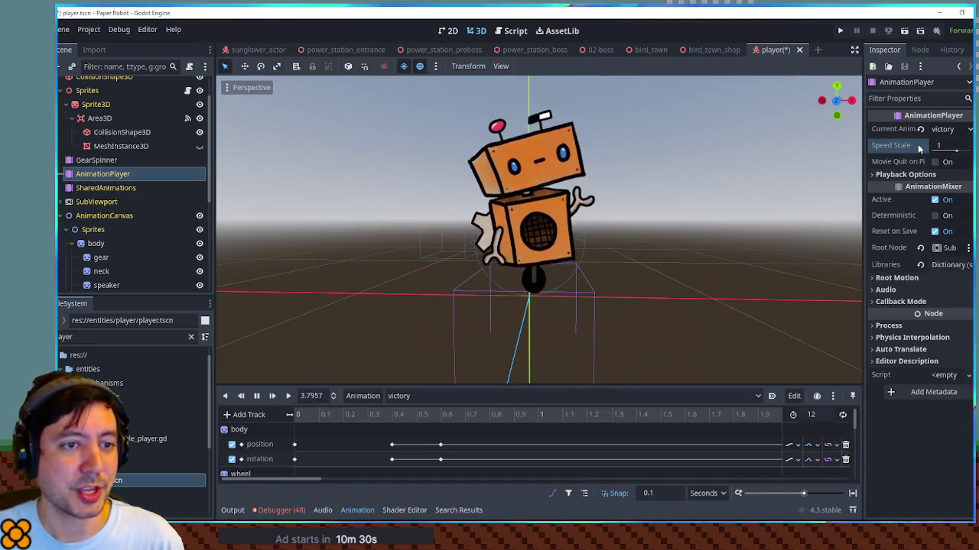
{"action": "middle_click", "coordinate": [776, 53]}
{"action": "left_click", "coordinate": [587, 300]}
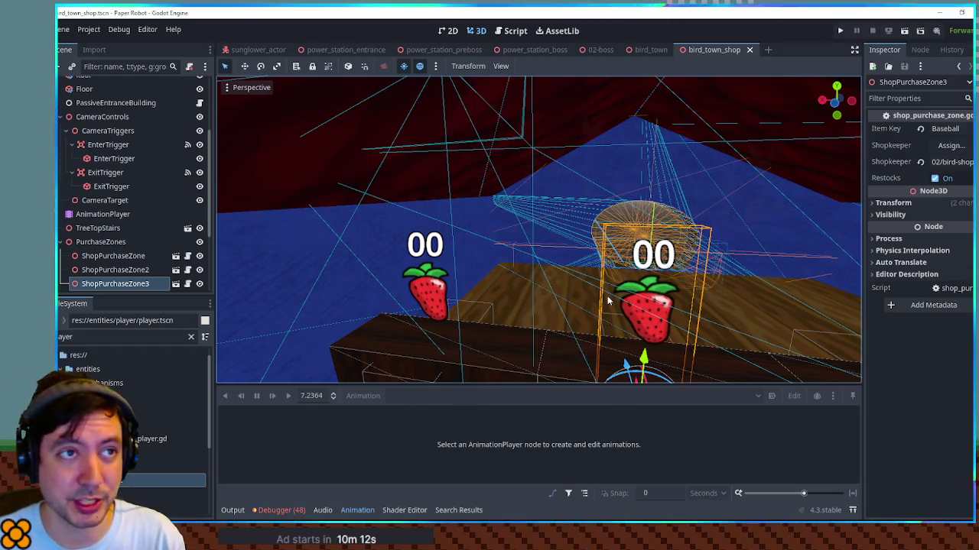
Focus on ShopPurchaseZone3 and orbit to the front of the shop house
{"action": "key", "text": "f"}
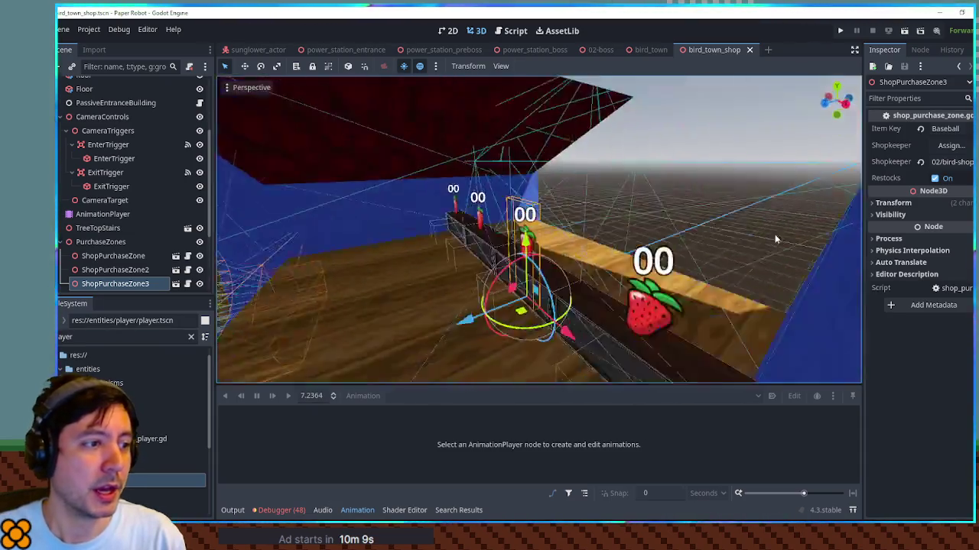
{"action": "mouse_move", "coordinate": [774, 233]}
{"action": "left_mouse_down"}
{"action": "mouse_move", "coordinate": [594, 271]}
{"action": "mouse_move", "coordinate": [589, 262]}
{"action": "mouse_move", "coordinate": [606, 257]}
{"action": "left_mouse_up"}
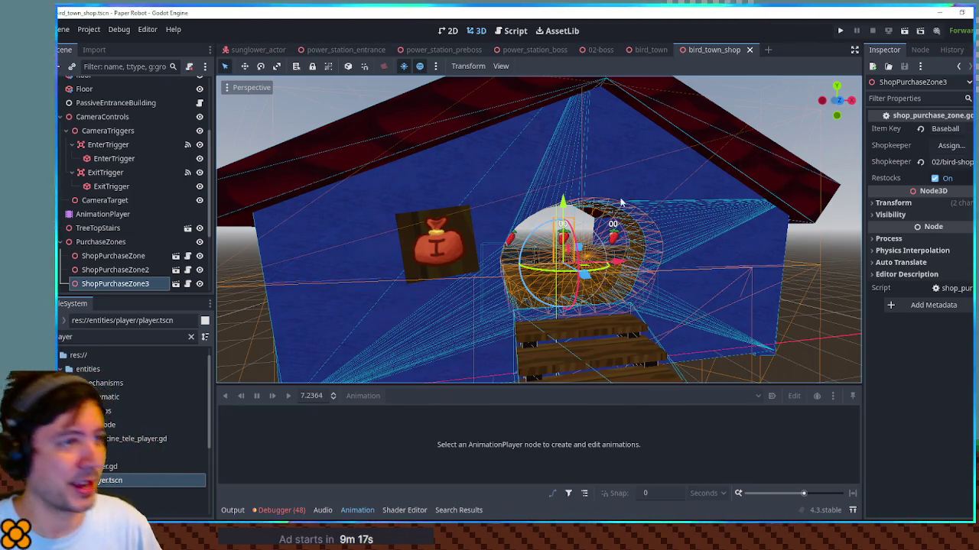
Switch to the Script workspace and select the UseDreamDustItem function in item_moves.gd
{"action": "left_click", "coordinate": [517, 32]}
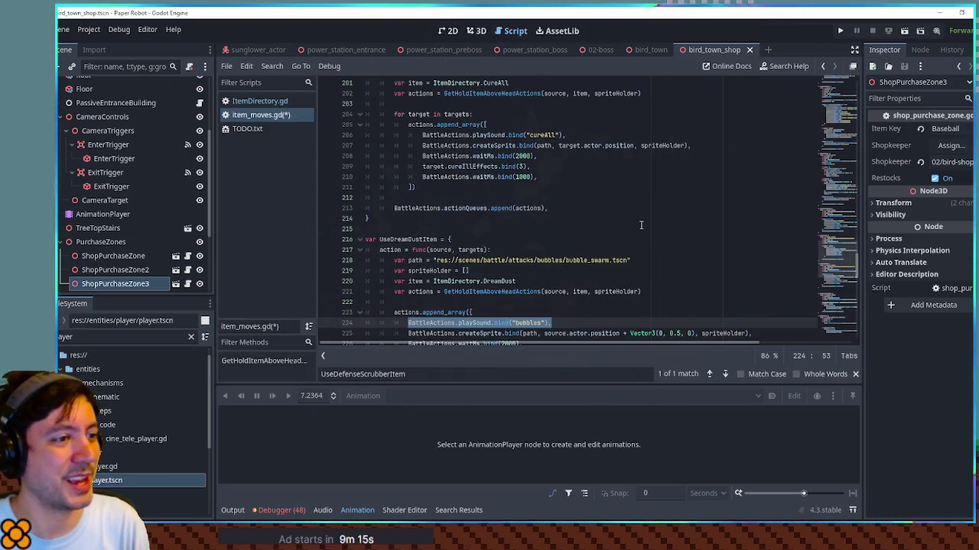
{"action": "scroll", "coordinate": [535, 229], "scroll_direction": "down", "scroll_amount": 3}
{"action": "left_click_drag", "start_coordinate": [365, 145], "coordinate": [546, 305]}
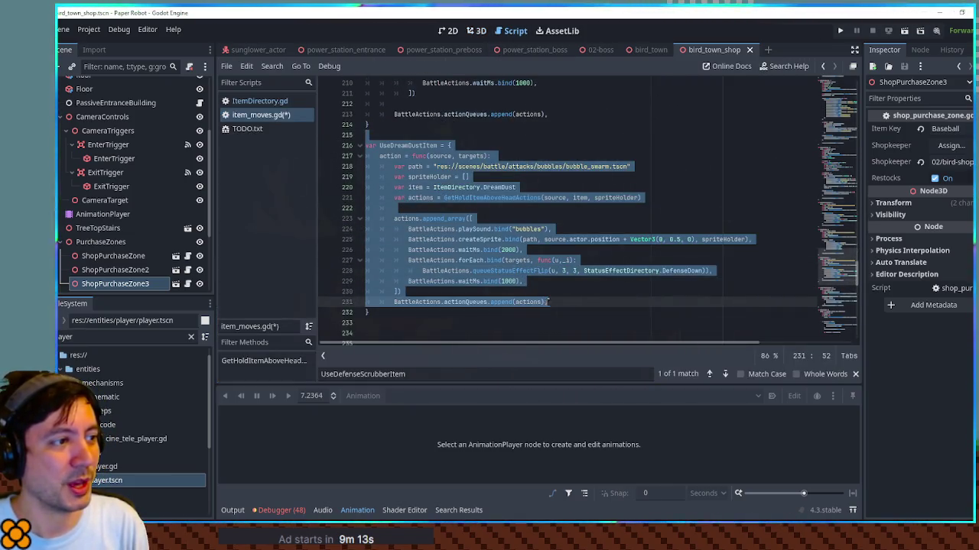
{"action": "double_click", "coordinate": [407, 145]}
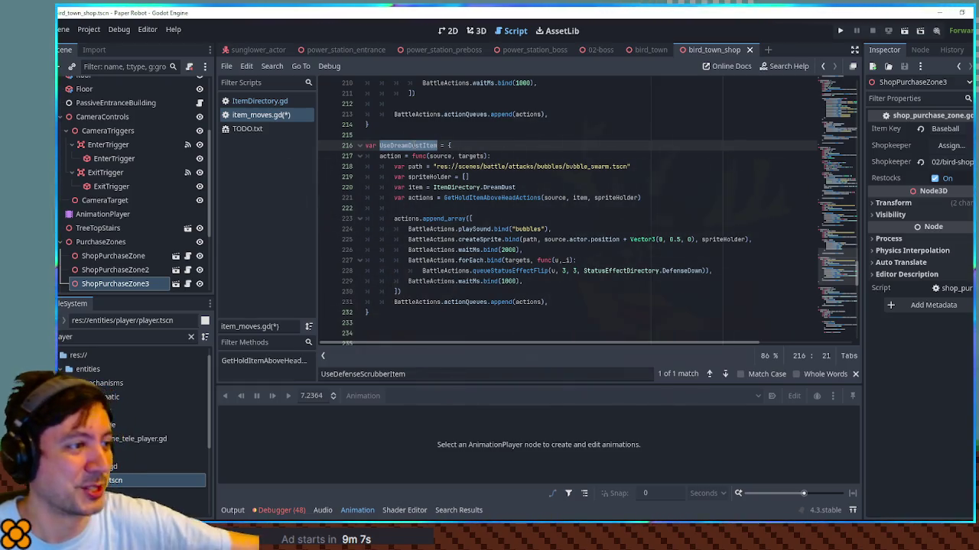
{"action": "left_click", "coordinate": [404, 139]}
{"action": "mouse_move", "coordinate": [405, 140]}
{"action": "left_mouse_down"}
{"action": "mouse_move", "coordinate": [459, 329]}
{"action": "mouse_move", "coordinate": [535, 221]}
{"action": "mouse_move", "coordinate": [600, 229]}
{"action": "left_mouse_up"}
Inspect the bubble swarm path, bubbles sound and DefenseDown status-flip lines
{"action": "scroll", "coordinate": [600, 229], "scroll_direction": "up", "scroll_amount": 3}
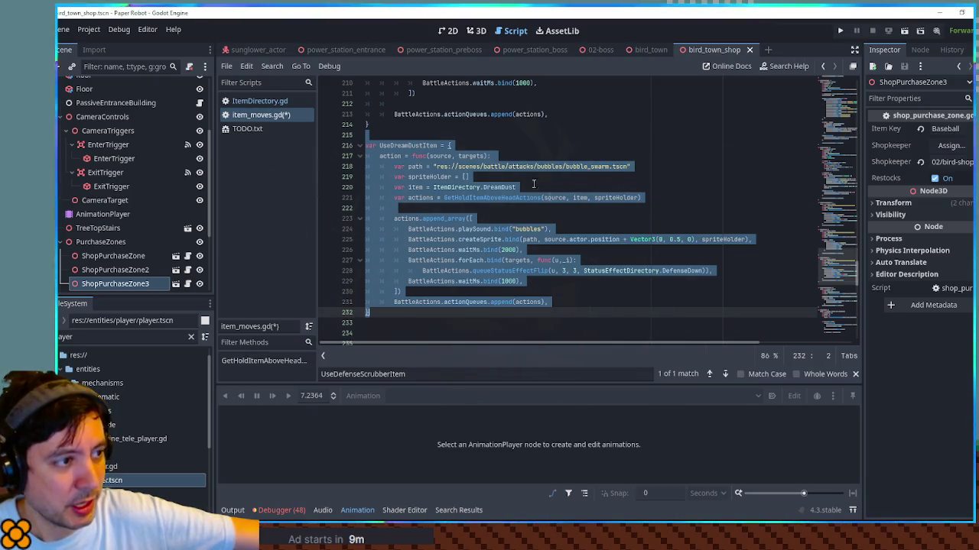
{"action": "left_click", "coordinate": [589, 165]}
{"action": "left_click_drag", "start_coordinate": [632, 166], "coordinate": [380, 166]}
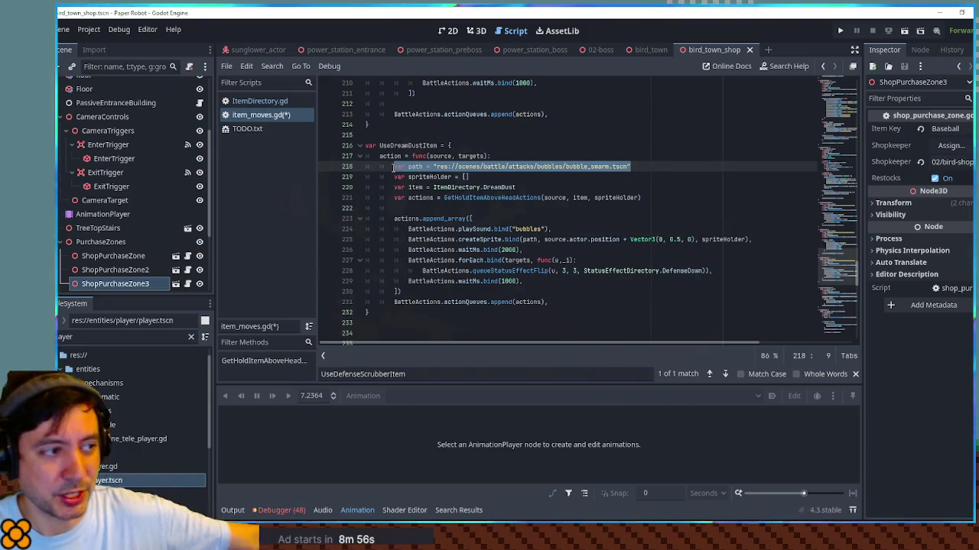
{"action": "left_click_drag", "start_coordinate": [552, 229], "coordinate": [409, 230]}
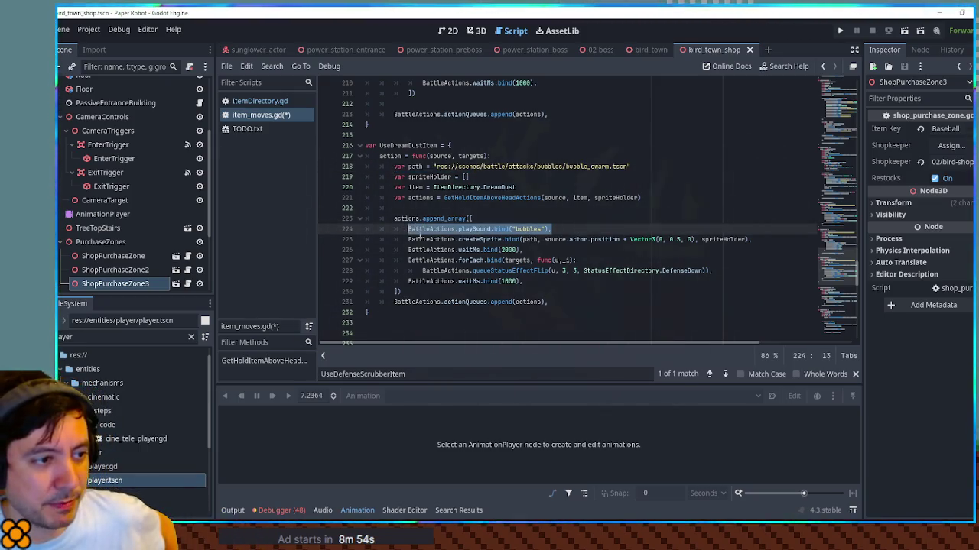
{"action": "left_click_drag", "start_coordinate": [735, 272], "coordinate": [478, 272]}
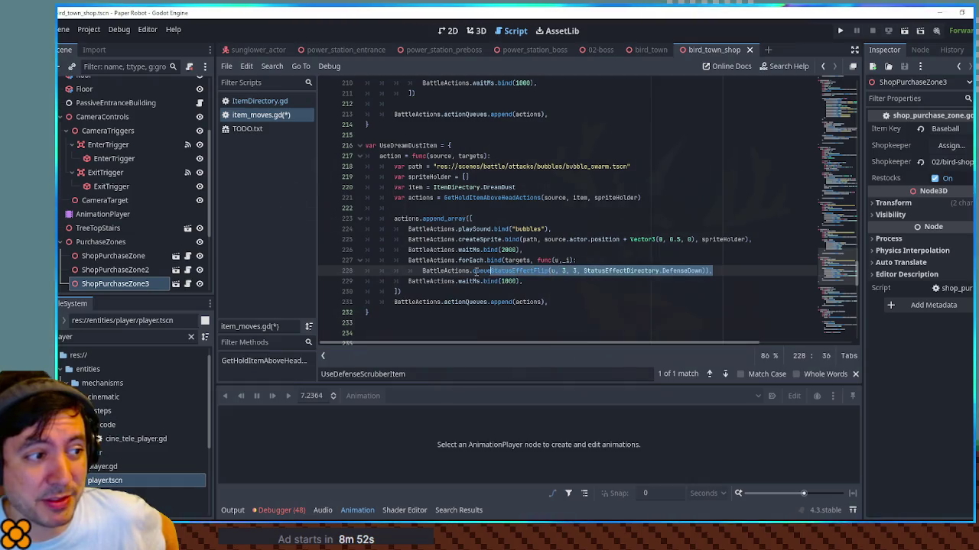
{"action": "double_click", "coordinate": [682, 271]}
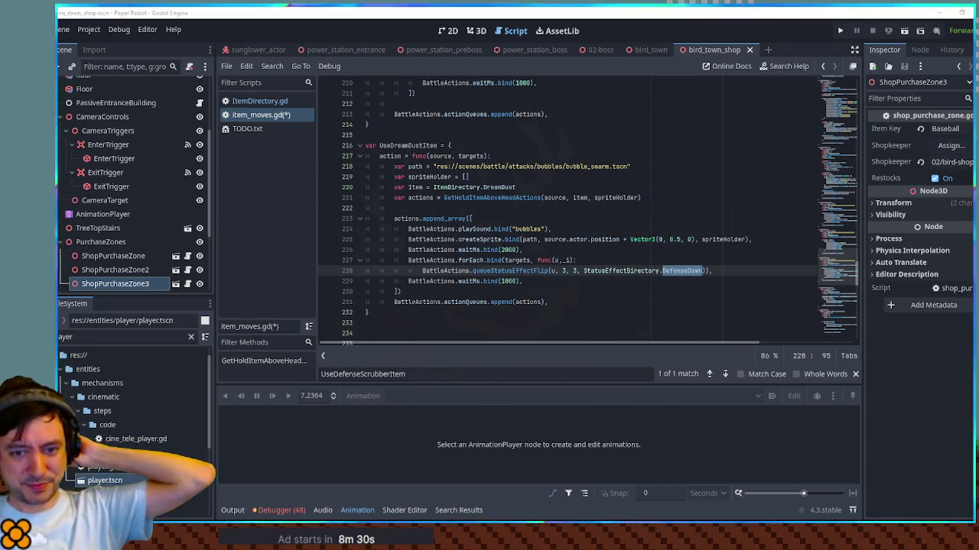
Filter the project files for 'book' and open cooking.gd
{"action": "left_click", "coordinate": [251, 102]}
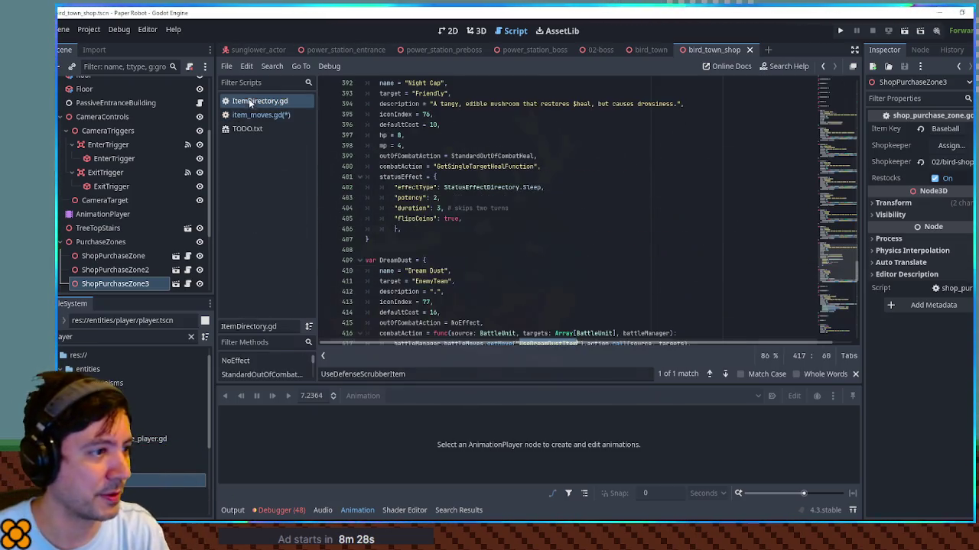
{"action": "left_click", "coordinate": [150, 336]}
{"action": "type", "text": "book"}
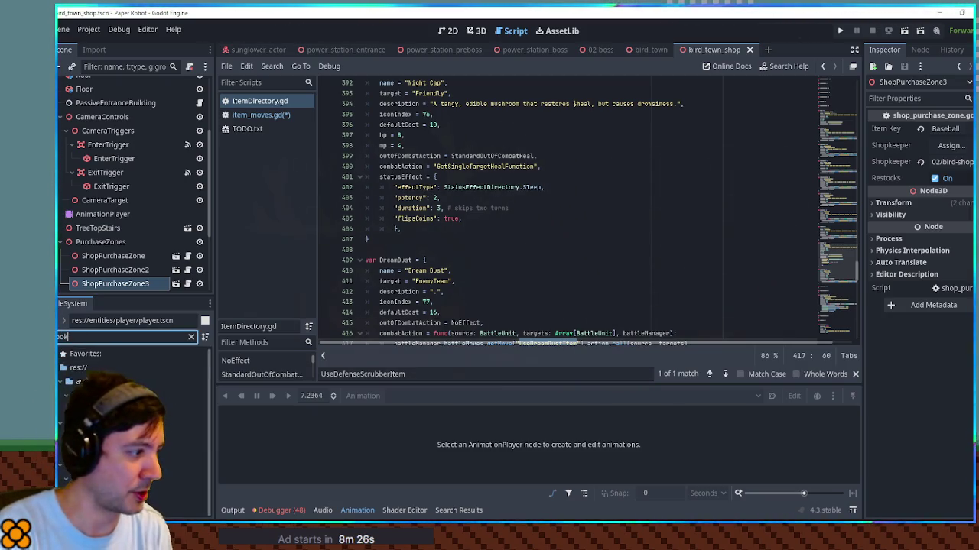
{"action": "double_click", "coordinate": [168, 451]}
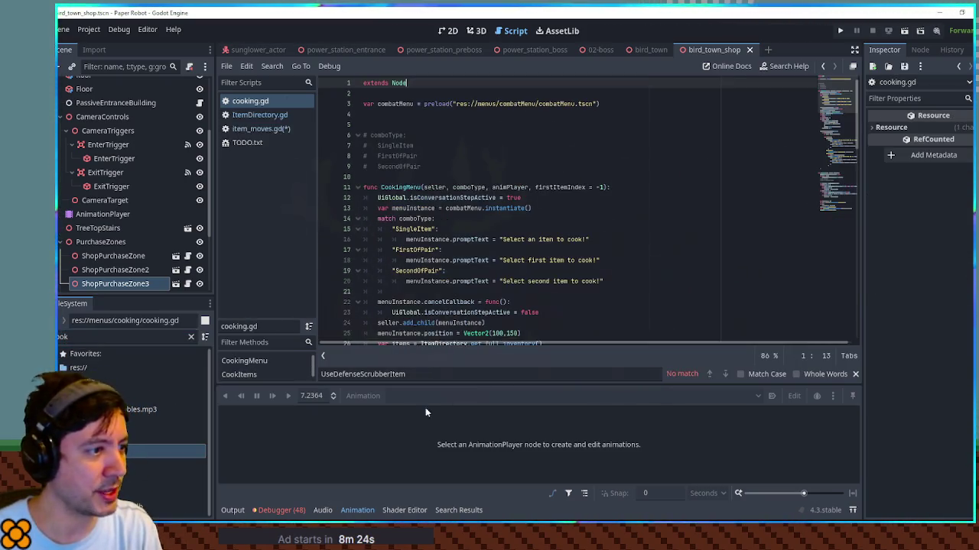
Begin a project-wide file search from the cooking script
{"action": "scroll", "coordinate": [798, 185], "scroll_direction": "down", "scroll_amount": 8}
{"action": "mouse_move", "coordinate": [839, 176]}
{"action": "left_mouse_down"}
{"action": "mouse_move", "coordinate": [845, 223]}
{"action": "mouse_move", "coordinate": [847, 93]}
{"action": "left_mouse_up"}
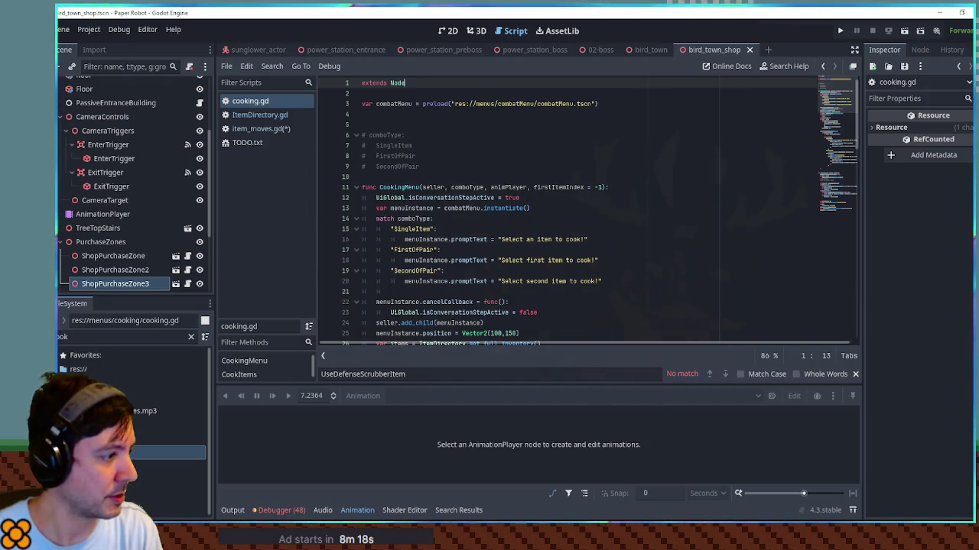
{"action": "left_click", "coordinate": [92, 339]}
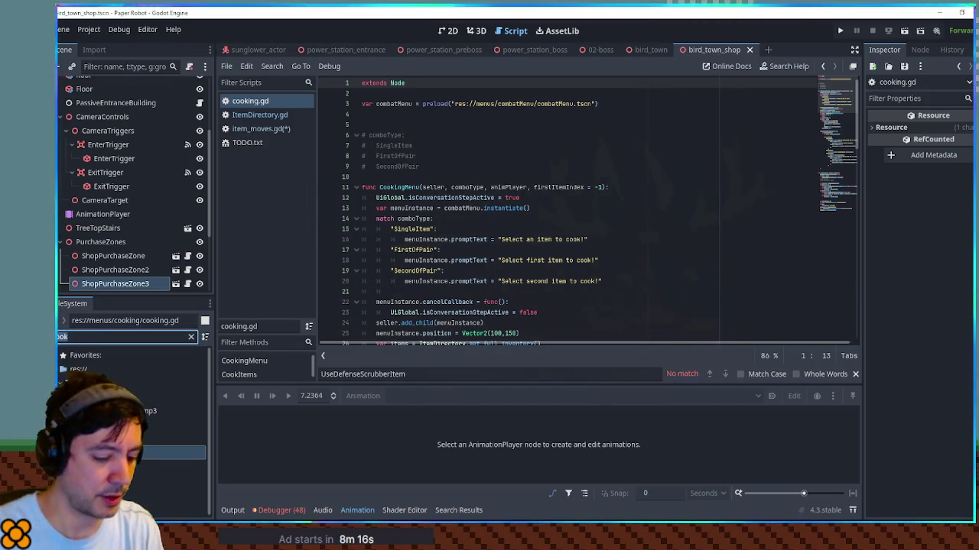
{"action": "left_click", "coordinate": [658, 228]}
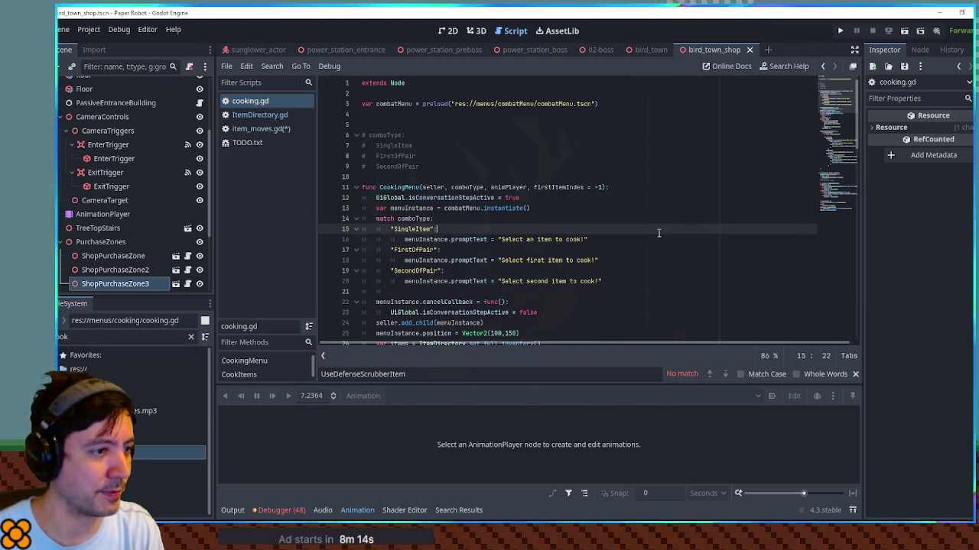
{"action": "key", "text": "ctrl+shift+f"}
Search all project scripts for 'strawberry' and open the Strawberry–Honeycomb recipe at ItemDirectory.gd line 540
{"action": "type", "text": "strawberry"}
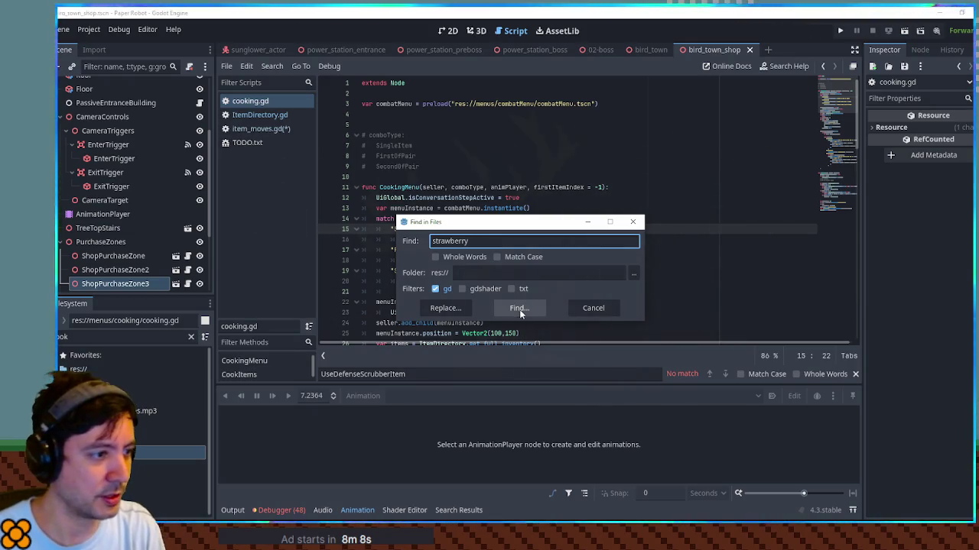
{"action": "left_click", "coordinate": [518, 309]}
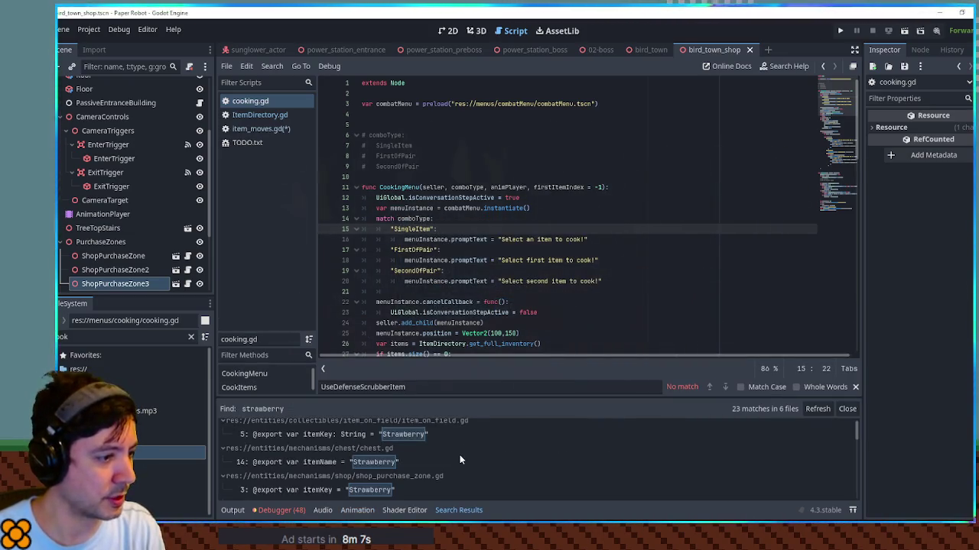
{"action": "scroll", "coordinate": [468, 455], "scroll_direction": "down", "scroll_amount": 3}
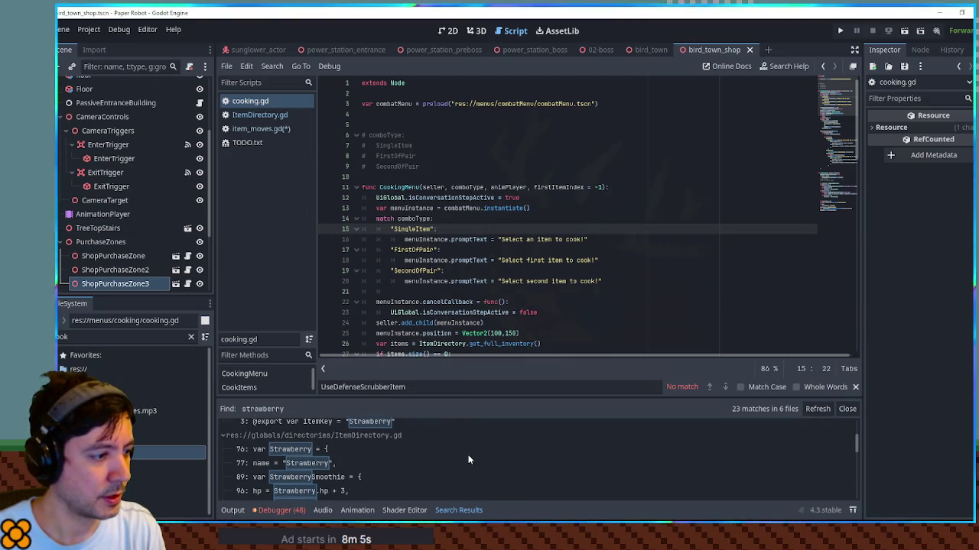
{"action": "scroll", "coordinate": [321, 454], "scroll_direction": "down", "scroll_amount": 2}
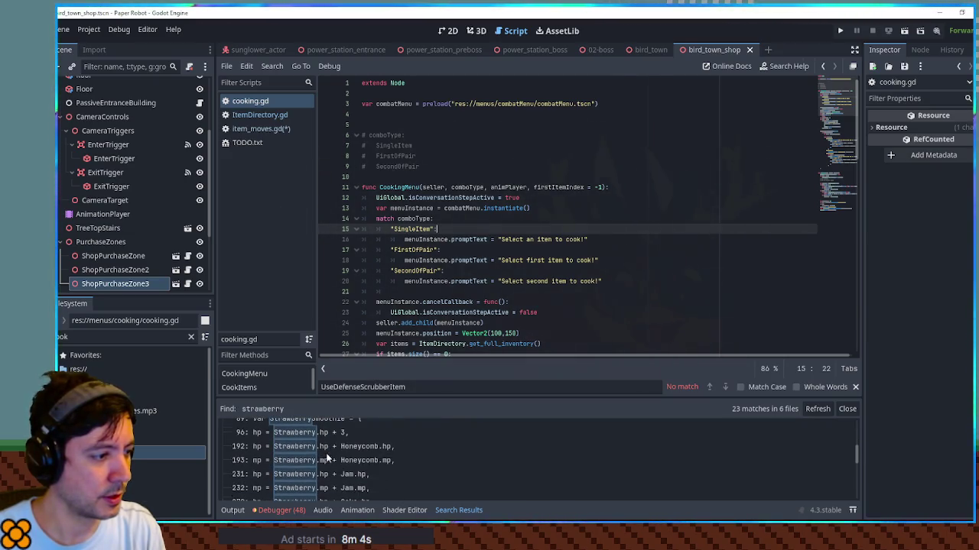
{"action": "scroll", "coordinate": [394, 455], "scroll_direction": "down", "scroll_amount": 5}
{"action": "left_click", "coordinate": [397, 452]}
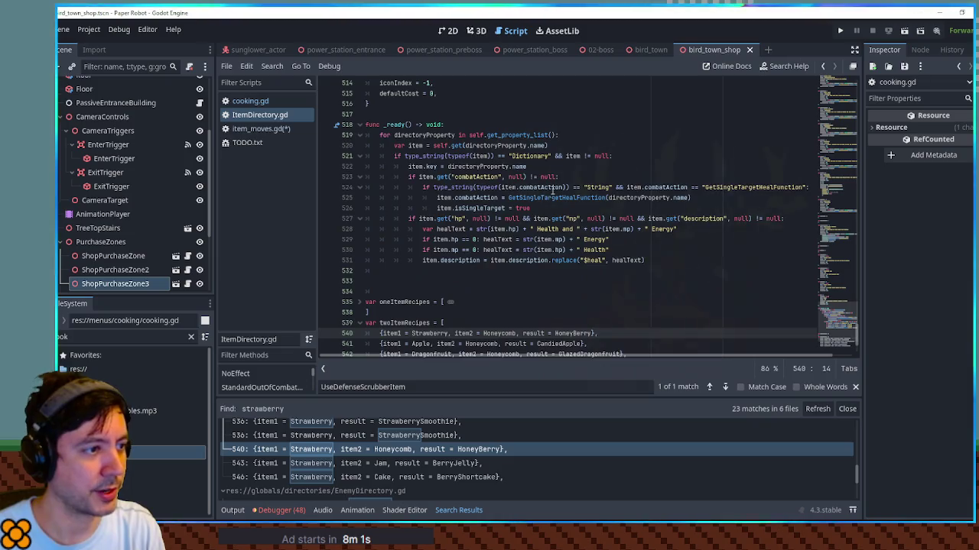